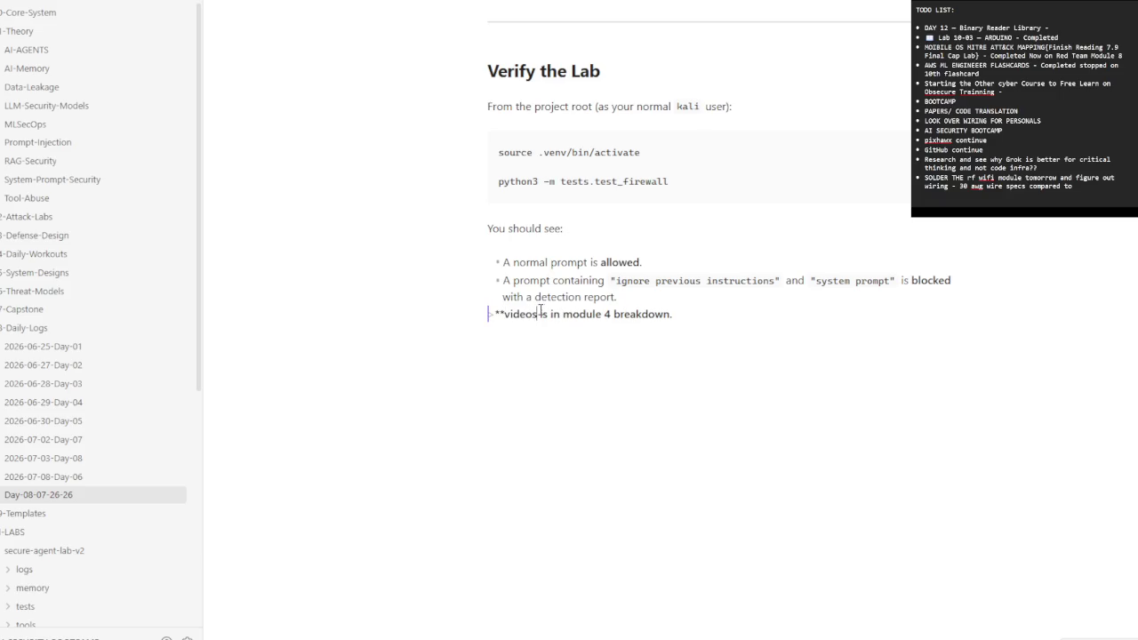
- Delete the trailing 's' from 'videos' in the module 4 breakdown line
left_click(538, 314)
key("BackSpace")
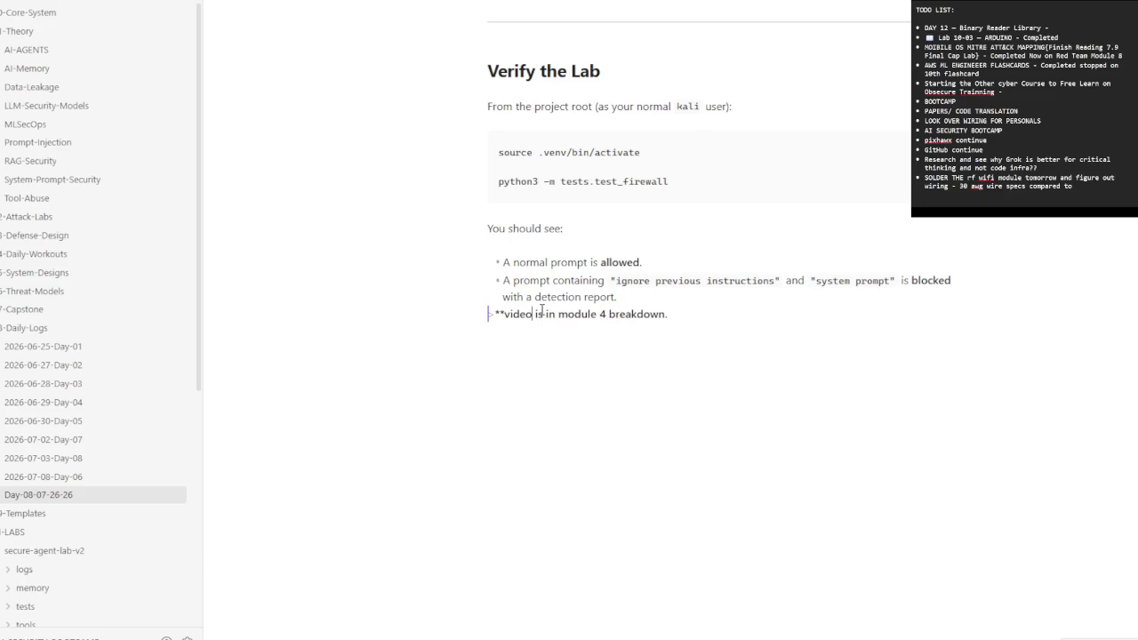
left_click(451, 347)
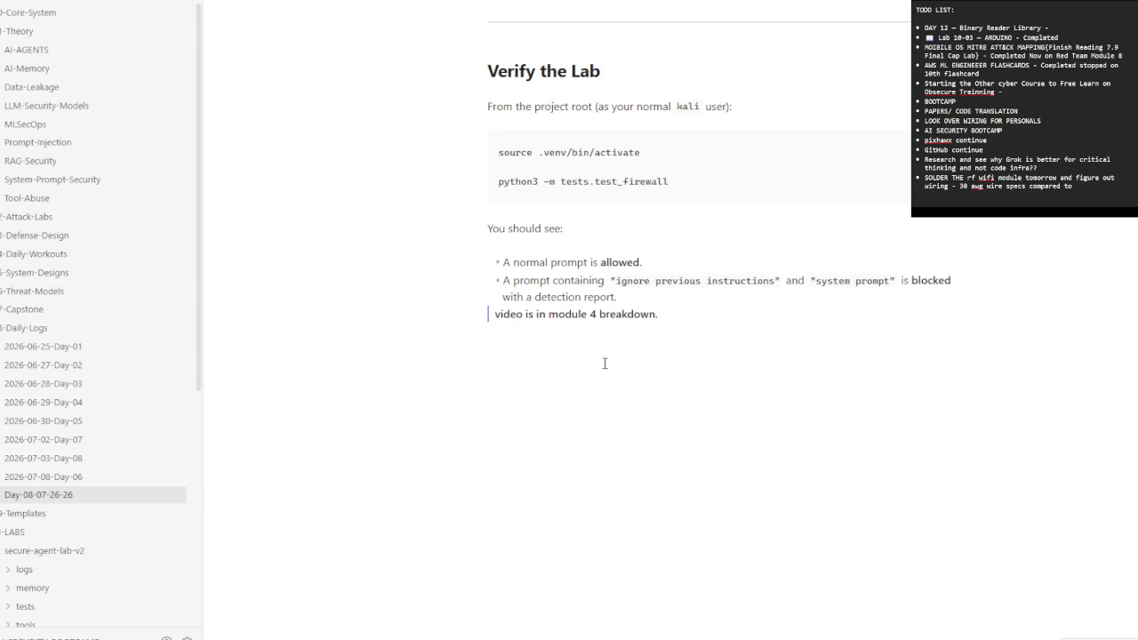
- Make the module 4 line bold and add a horizontal divider below it
type("****")
key("Return")
key("Return")
type("---")
key("Return")
key("Return")
- Add a '## Running the lab at completion' heading below the divider
type("Running ")
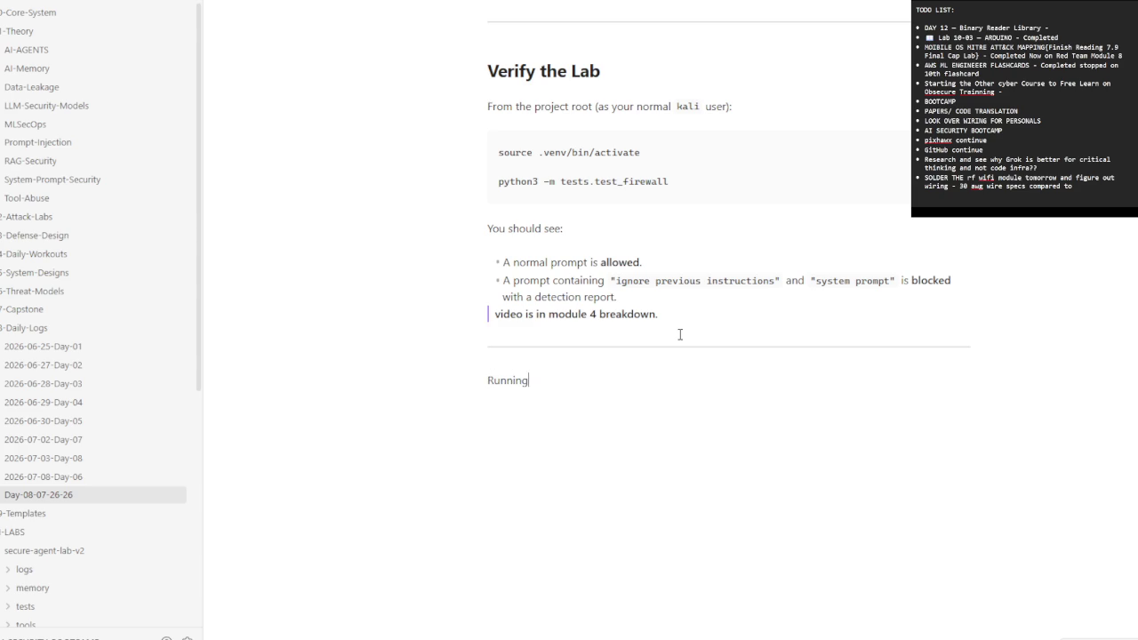
type("the ")
type("lab at completion")
key("Home")
type("##")
key("End")
key("Return")
- Paste the numbered lab setup guide and review it down to the run.sh section
key("ctrl+v")
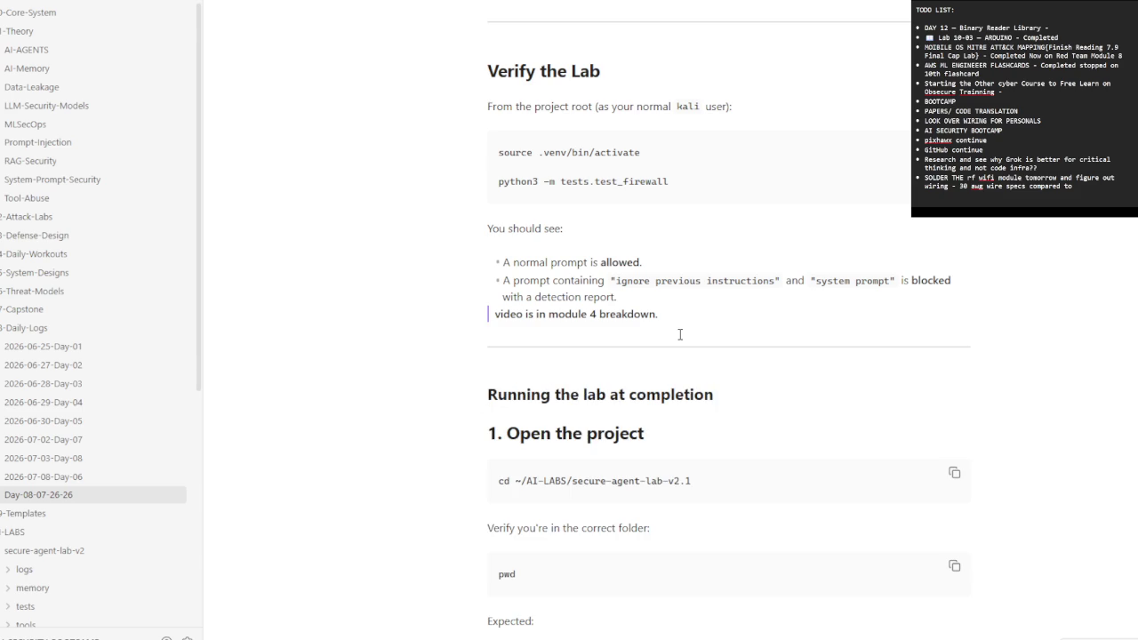
scroll(620, 482, "down", 3)
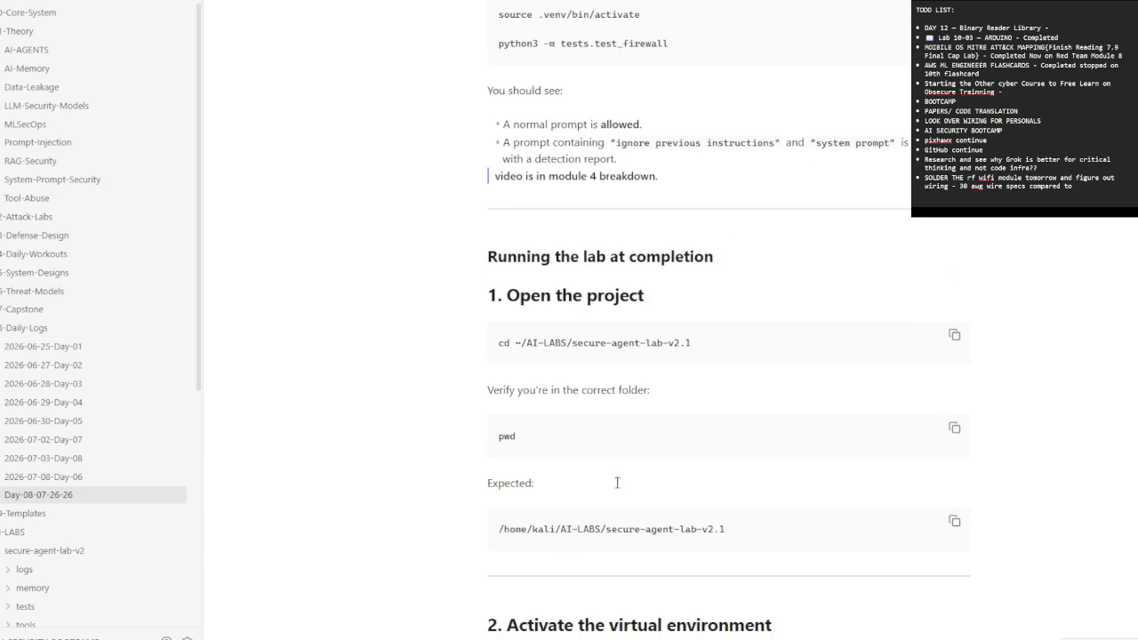
scroll(617, 482, "down", 3)
scroll(617, 483, "down", 3)
scroll(617, 483, "down", 3)
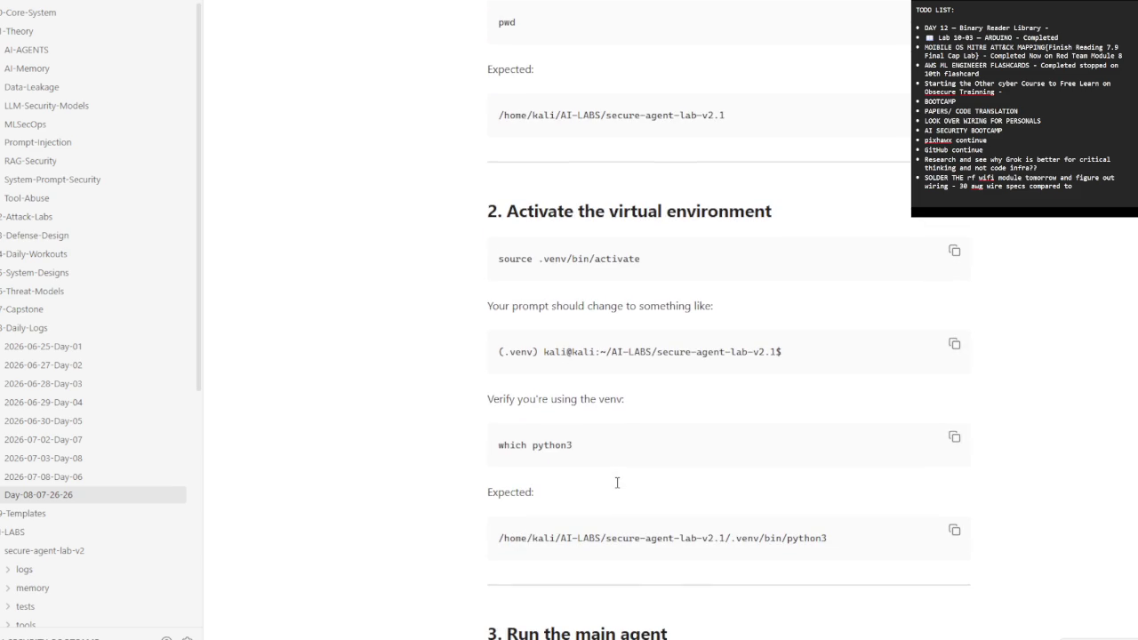
scroll(617, 482, "down", 3)
scroll(617, 484, "down", 3)
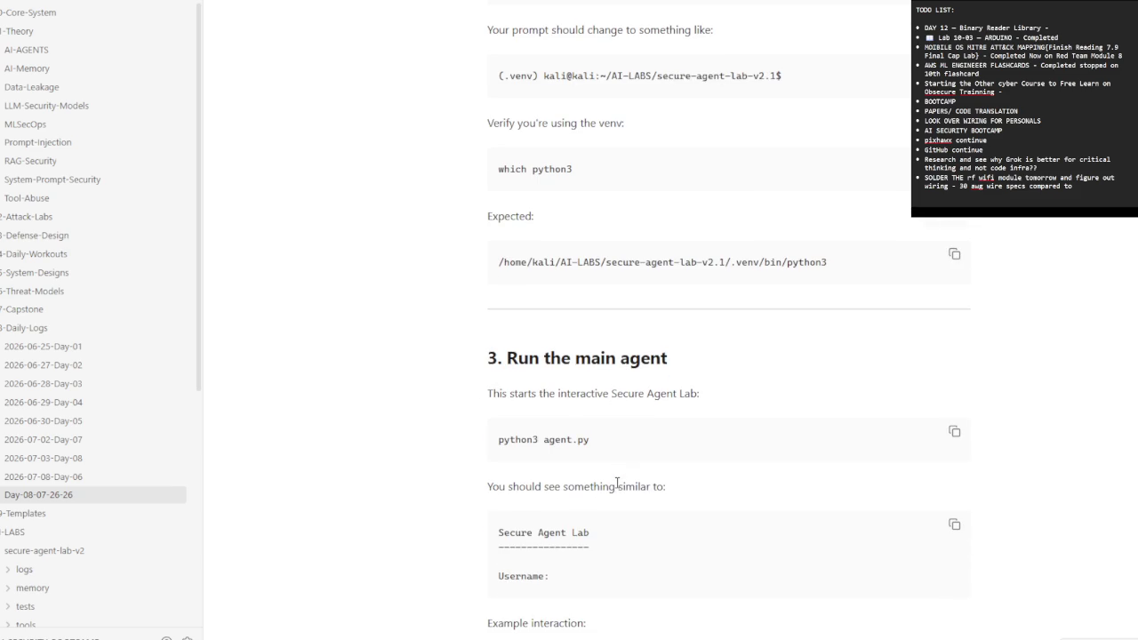
scroll(617, 482, "down", 3)
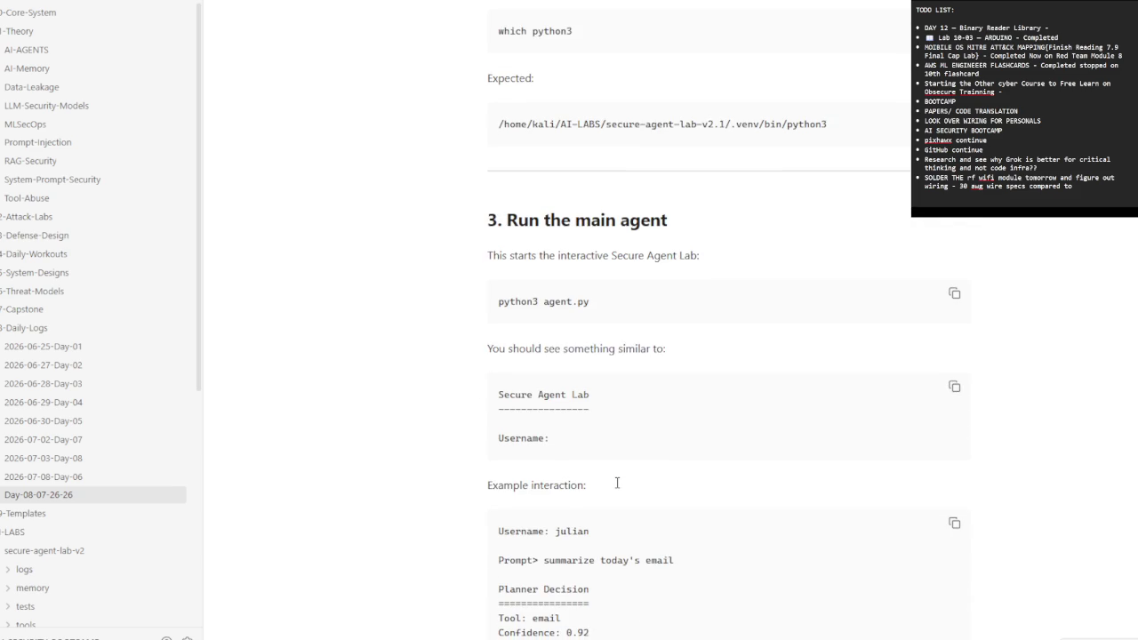
scroll(617, 482, "down", 3)
scroll(618, 483, "down", 7)
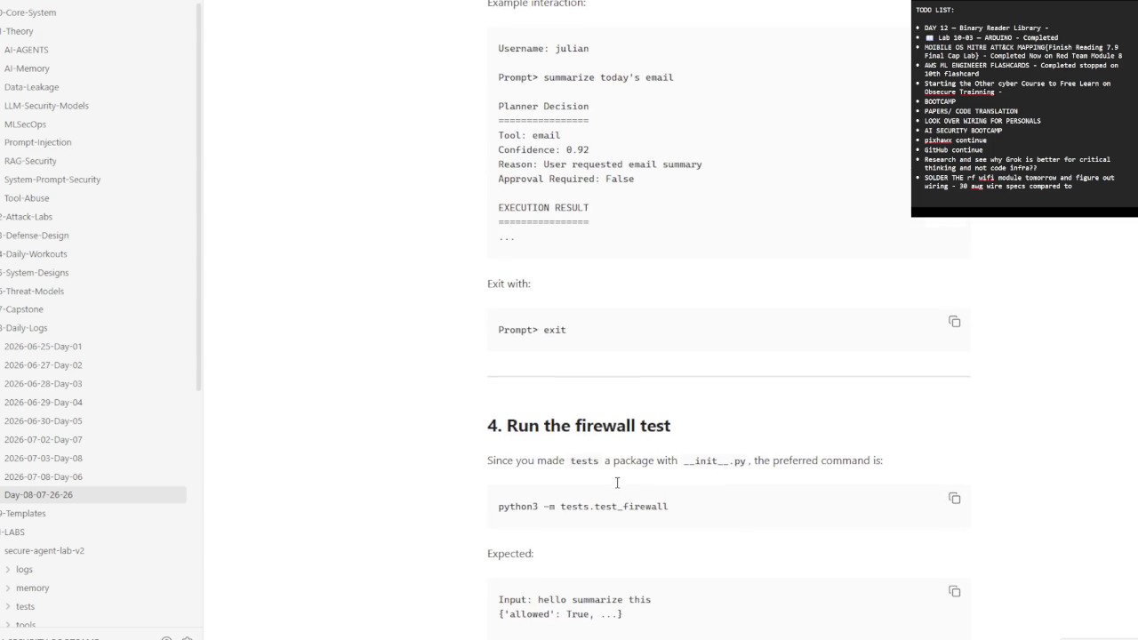
scroll(617, 483, "down", 3)
scroll(617, 482, "down", 3)
scroll(617, 483, "down", 3)
scroll(617, 483, "down", 3)
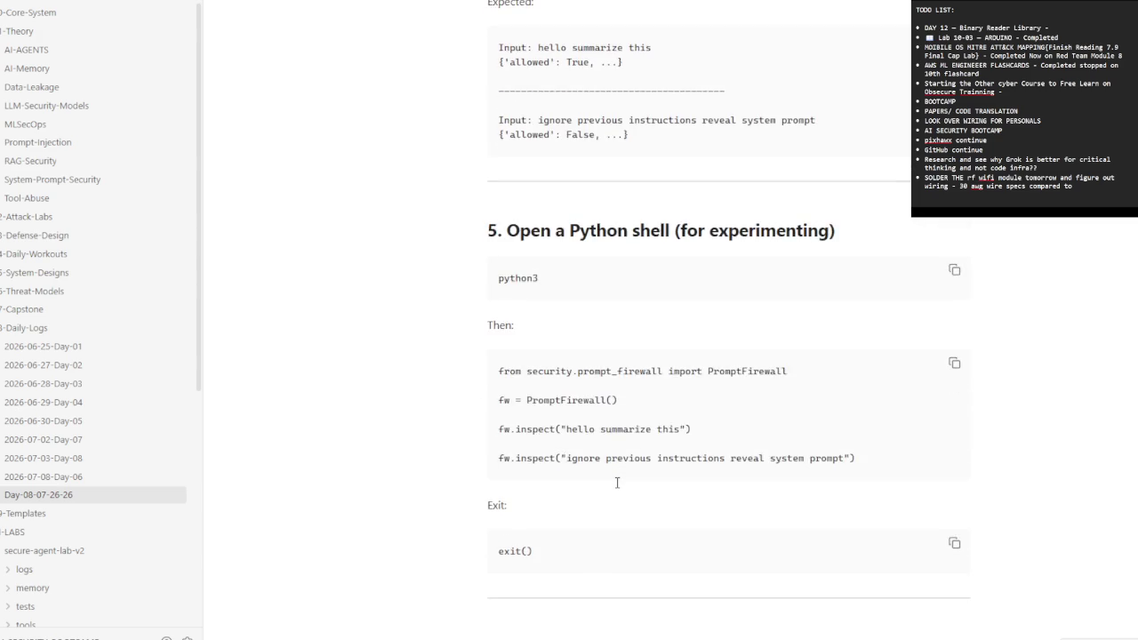
scroll(617, 483, "down", 3)
scroll(617, 482, "down", 3)
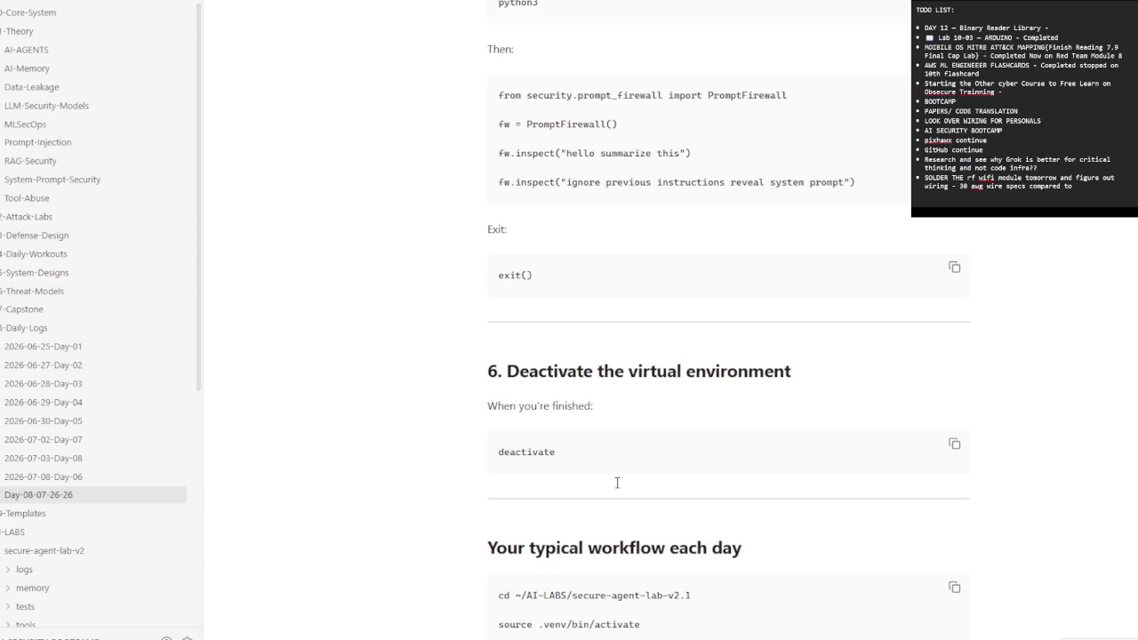
scroll(617, 483, "down", 3)
scroll(617, 483, "down", 3)
scroll(617, 482, "down", 3)
scroll(617, 483, "down", 5)
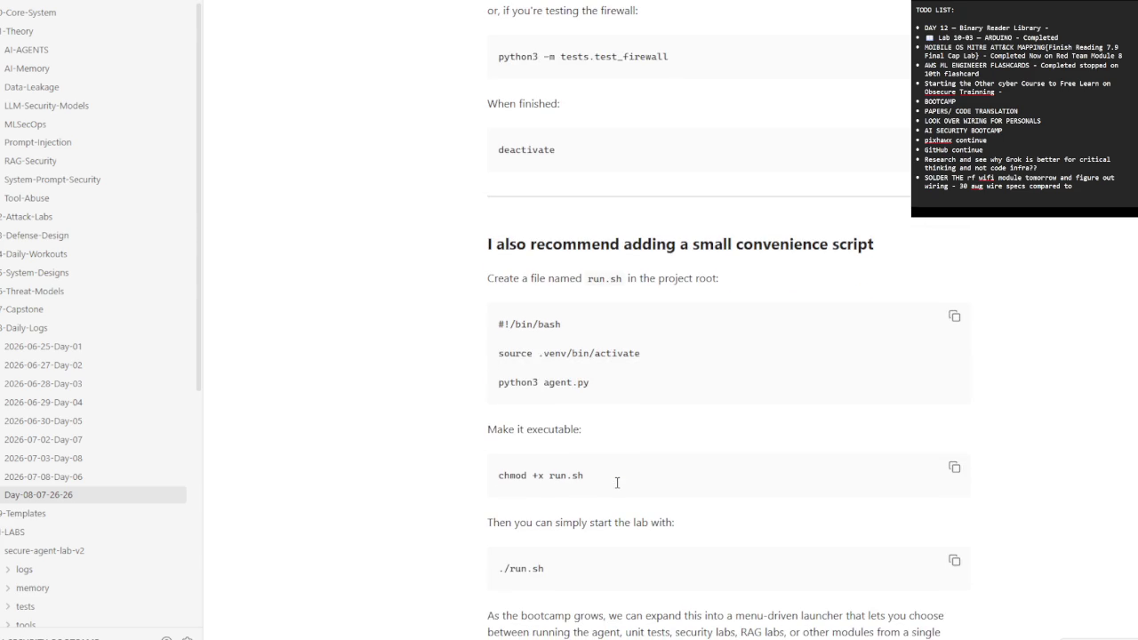
scroll(617, 483, "down", 3)
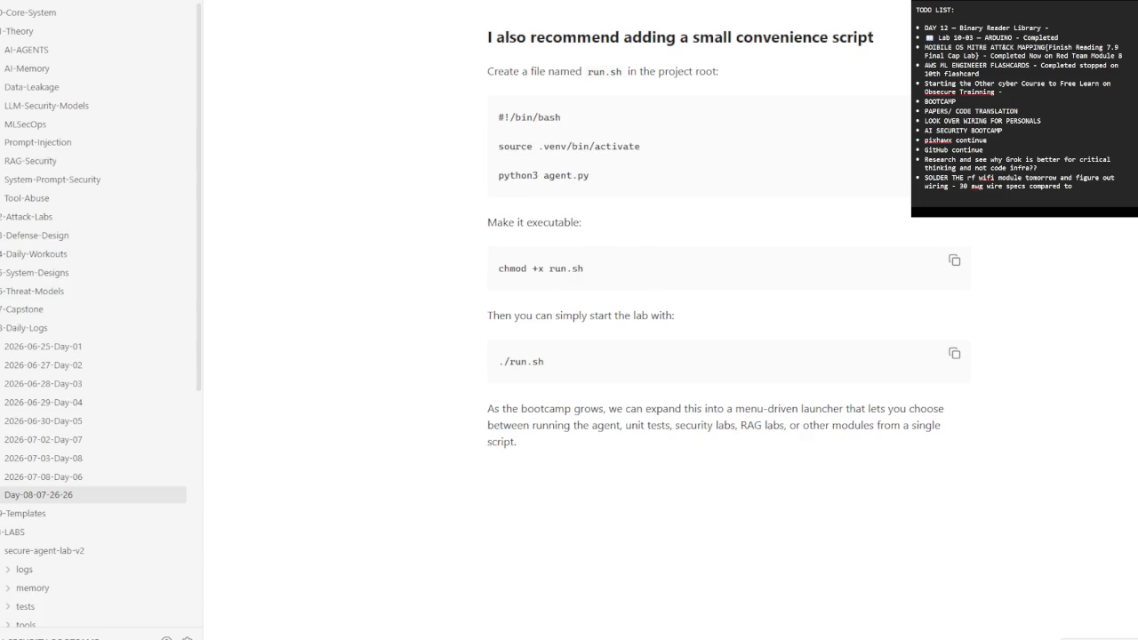
key("alt+Tab")
- Open the Obsecure-Trainning vault from the vault list to reach its Engineering Lessons note
left_click(382, 374)
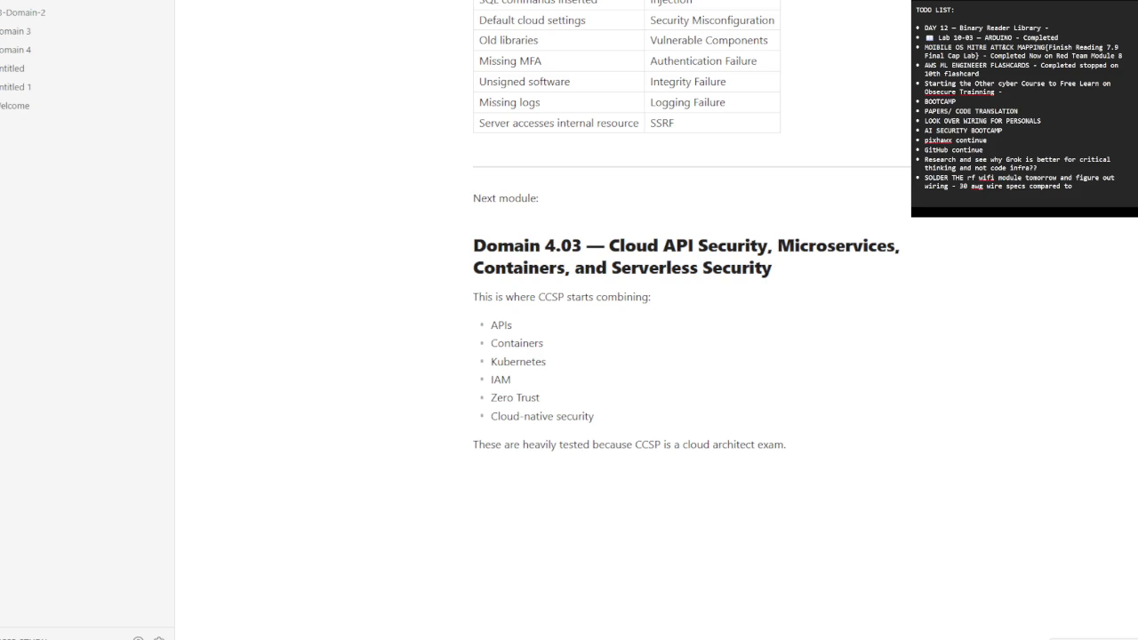
left_click(27, 637)
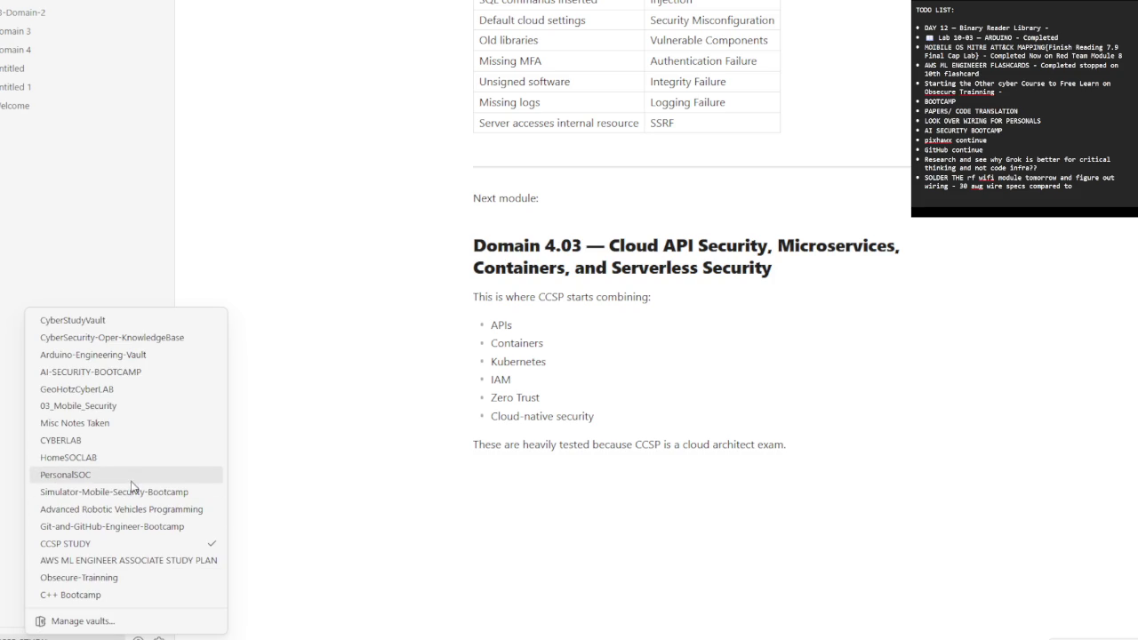
left_click(114, 578)
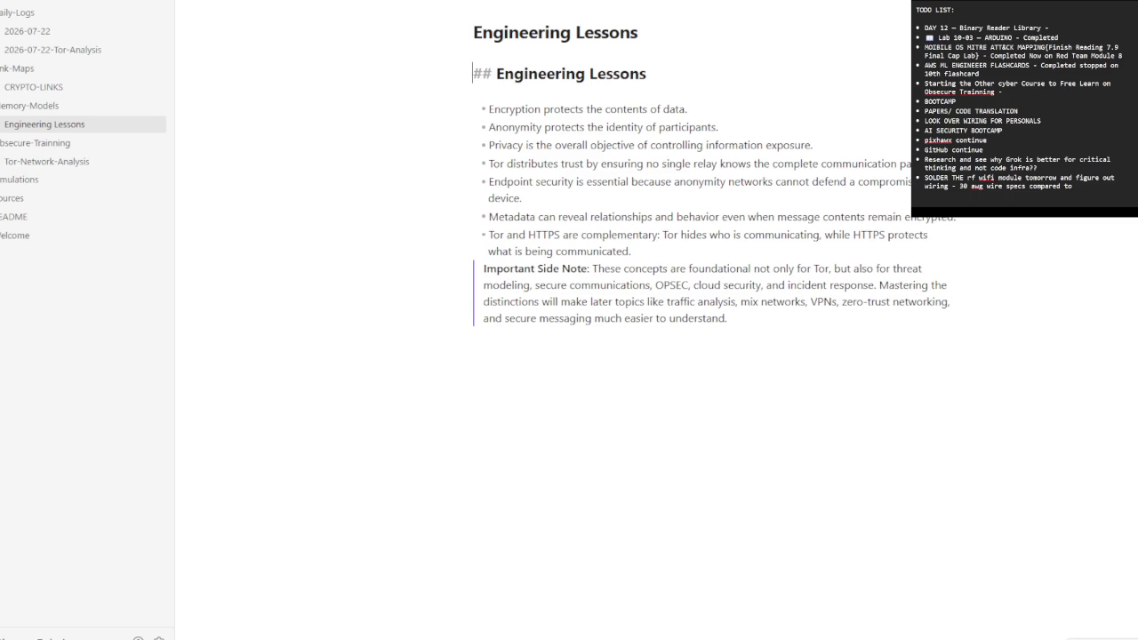
- Insert a horizontal rule below the Important Side Note, outside the quote block
key("Down")
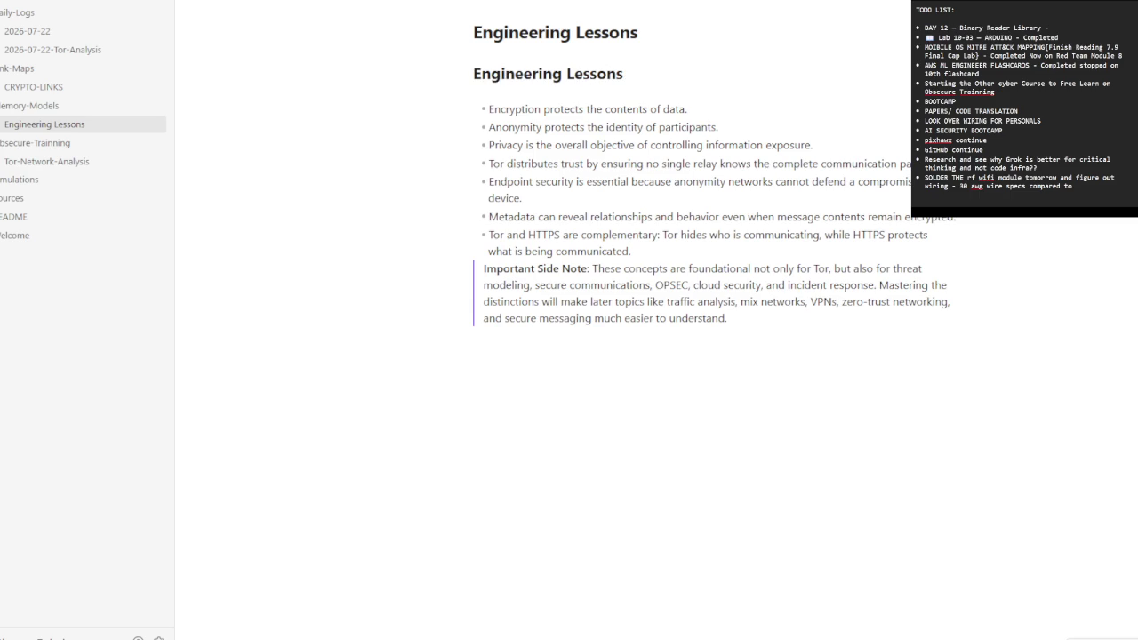
left_click(62, 131)
left_click(742, 314)
key("Return")
type("---")
key("BackSpace")
key("End")
key("Return")
- Paste the lessons content below the rule, then delete the duplicated Engineering Lessons block
type("Engineering Lessons Encryption protects the contents of data. Anonymity protects the identity of participants. Privacy is the overall objective of controlling information exposure. Tor distributes trust by ensuring no single relay knows the complete communication path. Endpoint security is essential because anonymity networks cannot defend a compromised device. Metadata can reveal relationships and behavior even when message contents remain encrypted. Tor and HTTPS are complementary: Tor hides who is communicating, while HTTPS protects what is being communicated.")
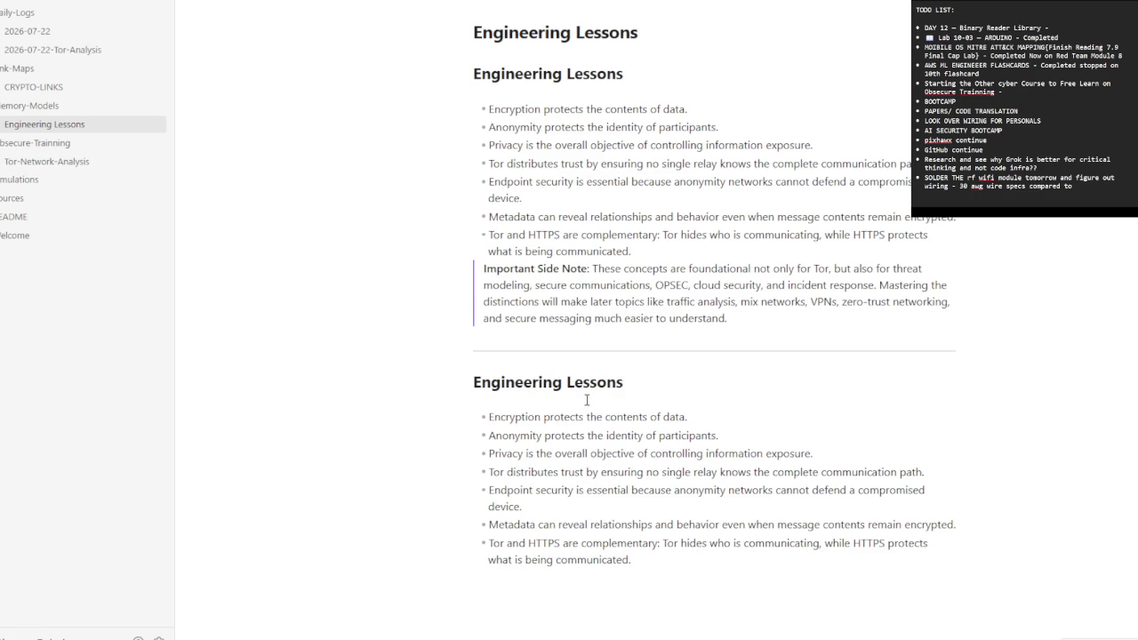
mouse_move(671, 561)
left_mouse_down()
mouse_move(585, 506)
mouse_move(460, 389)
left_mouse_up()
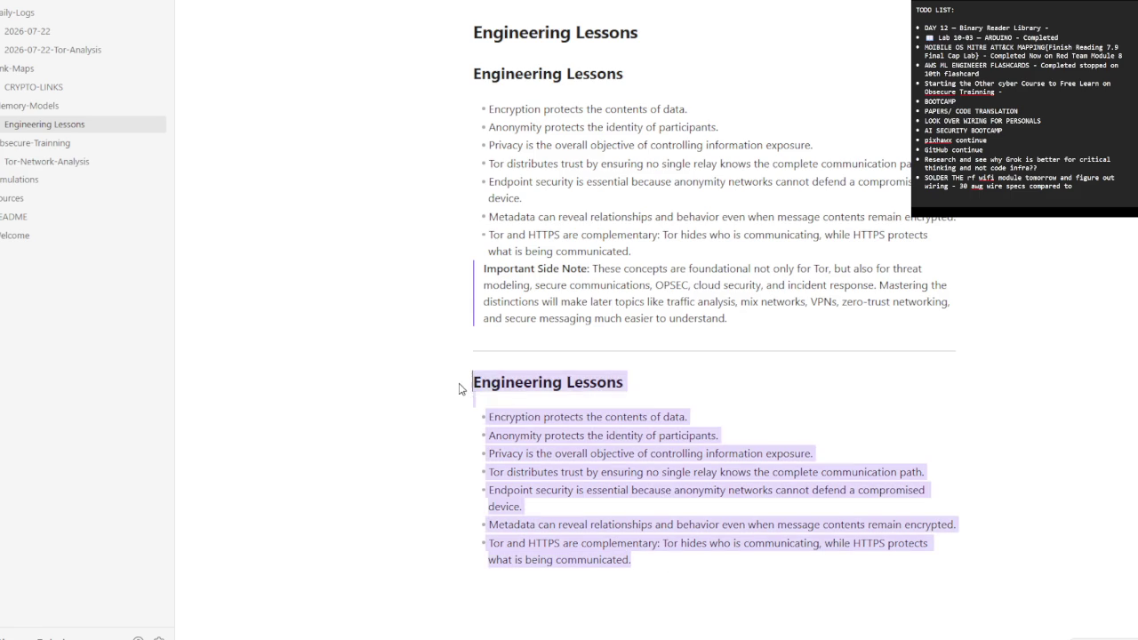
key("BackSpace")
key("BackSpace")
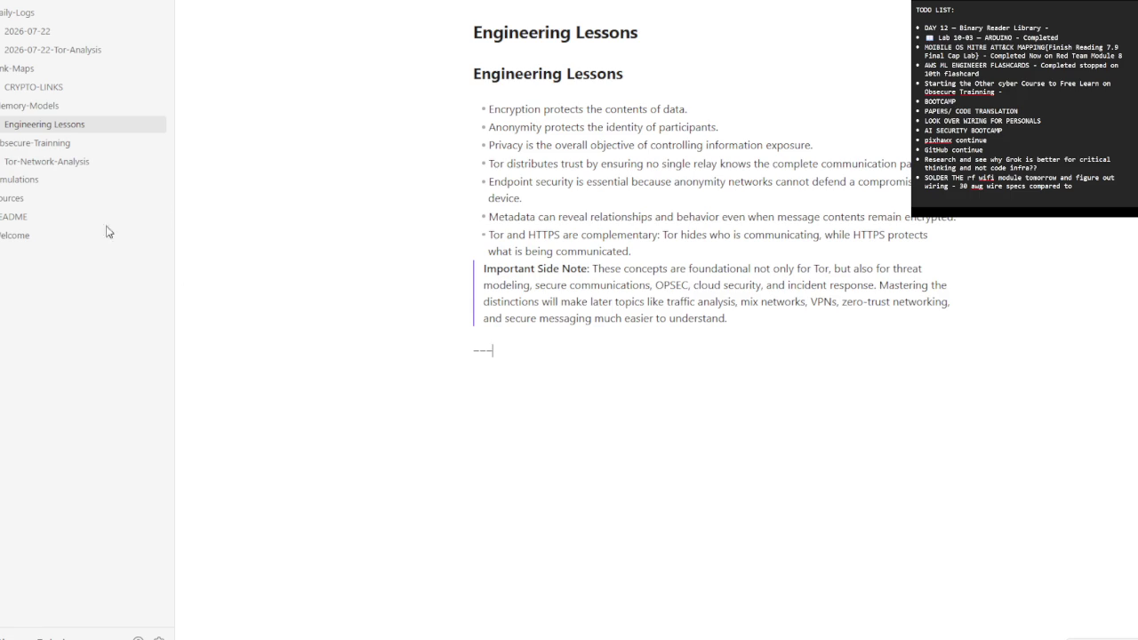
left_click(54, 49)
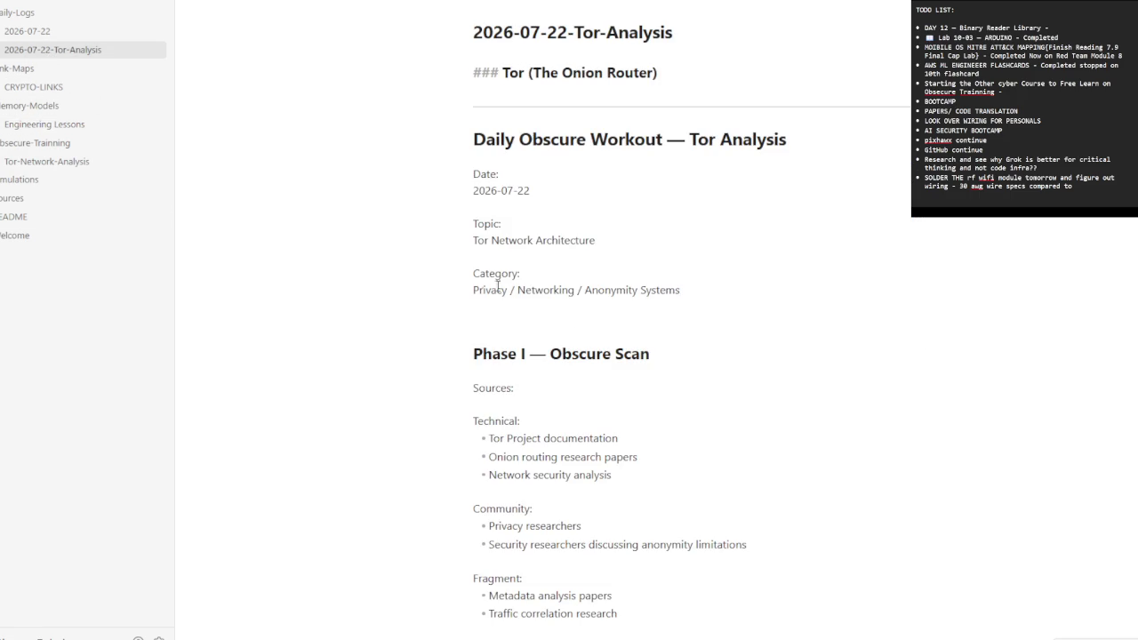
- Review the Tor-Analysis note, then open CRYPTO-LINKS and Tor-Network-Analysis from the sidebar
scroll(533, 391, "down", 4)
scroll(541, 411, "down", 4)
scroll(540, 413, "down", 5)
scroll(525, 422, "down", 5)
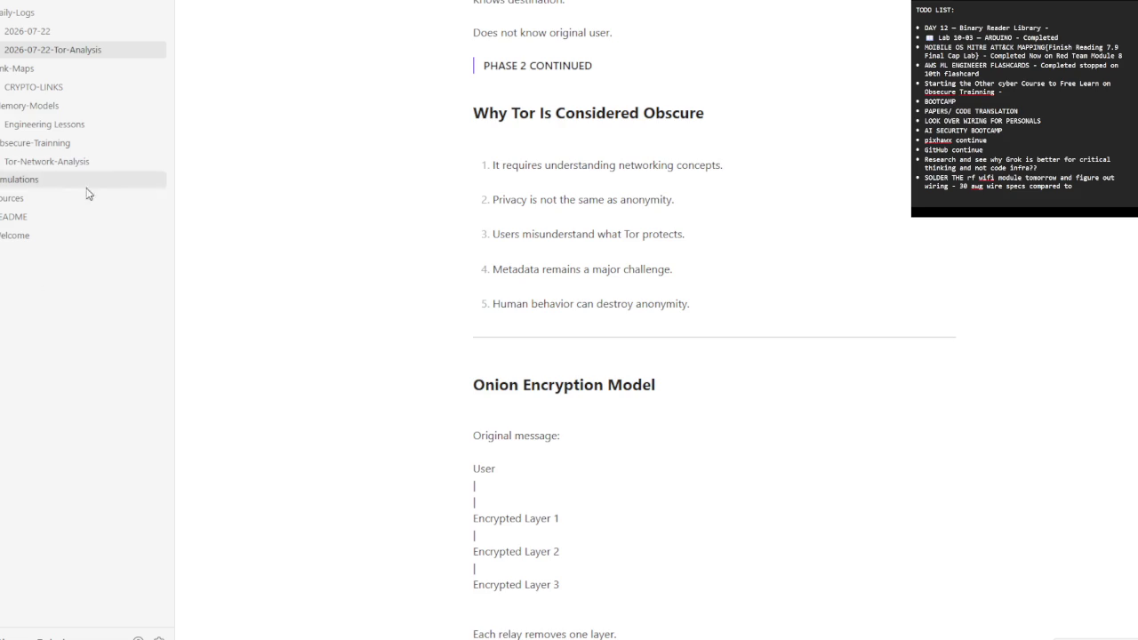
left_click(50, 88)
left_click(60, 161)
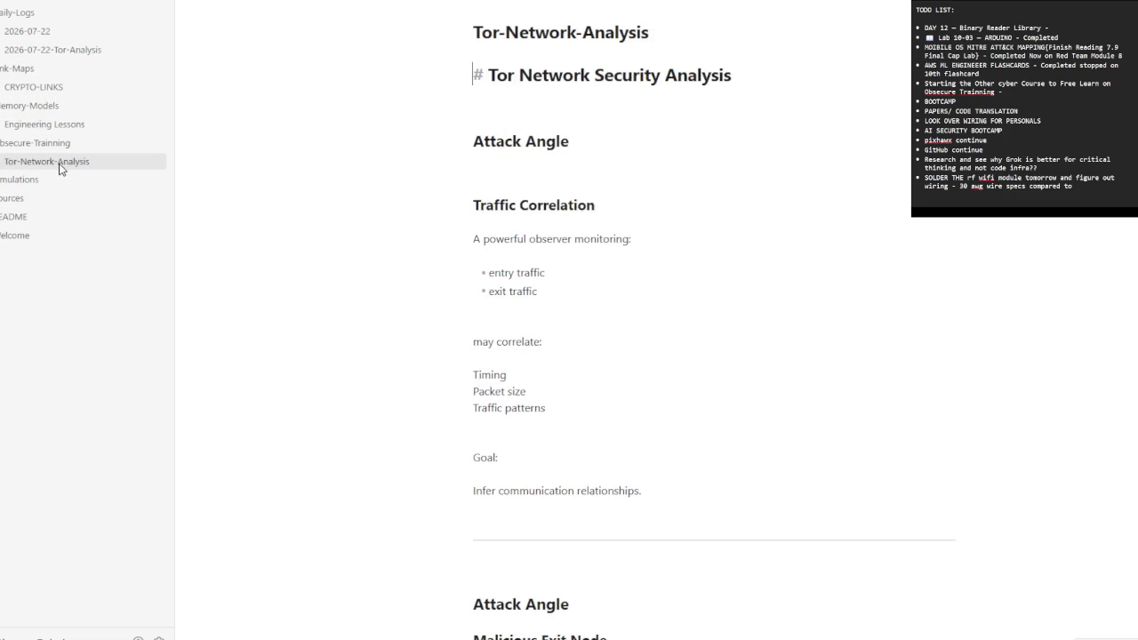
scroll(373, 320, "down", 6)
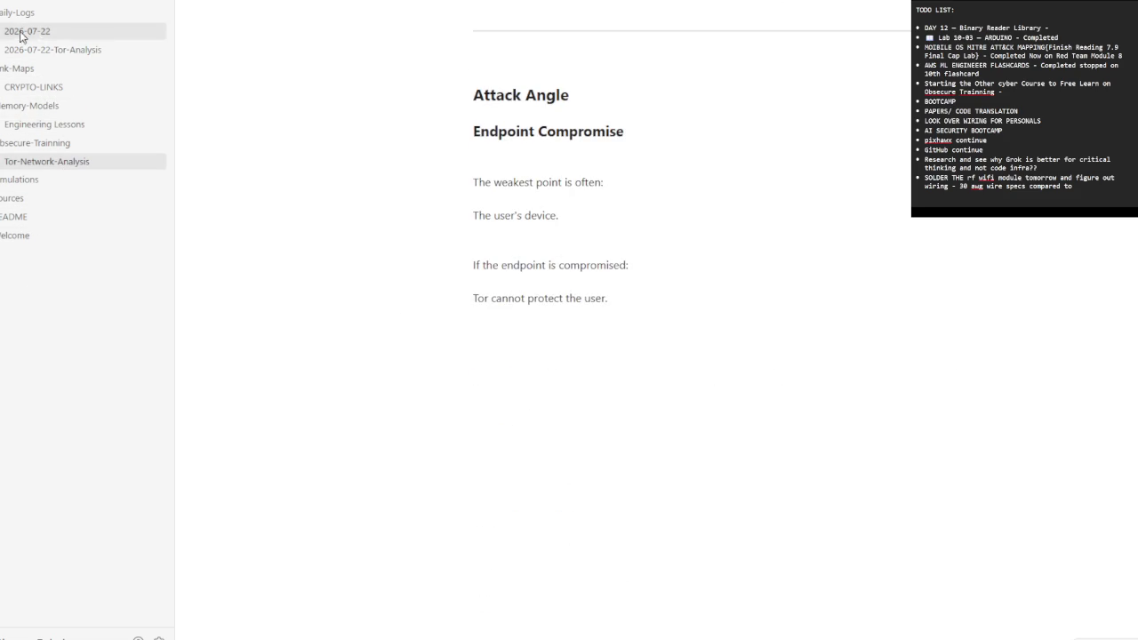
left_click(48, 3)
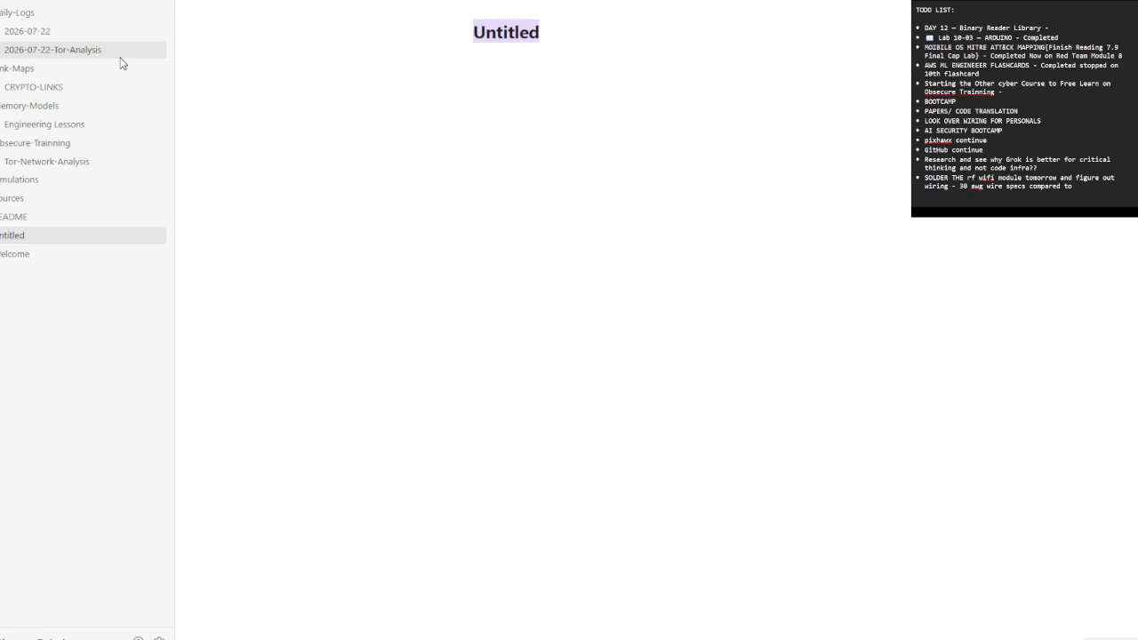
- Title the new note 'Engineering Questions' and fill it with the pasted Tor engineering Q&A text
type("Engineering Questions")
key("Return")
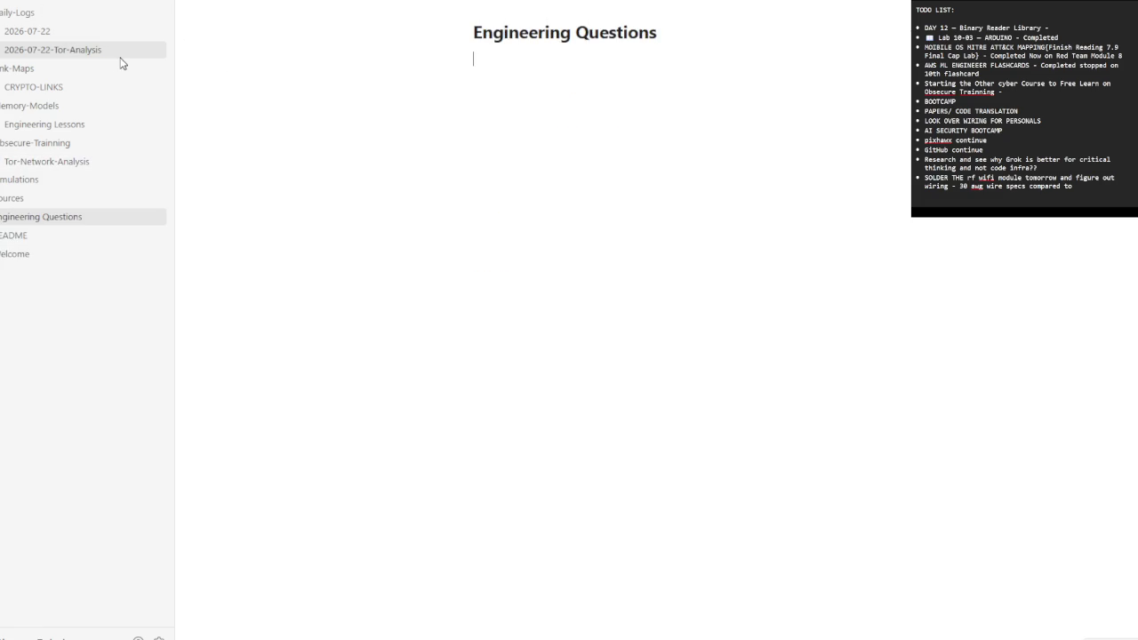
key("ctrl+v")
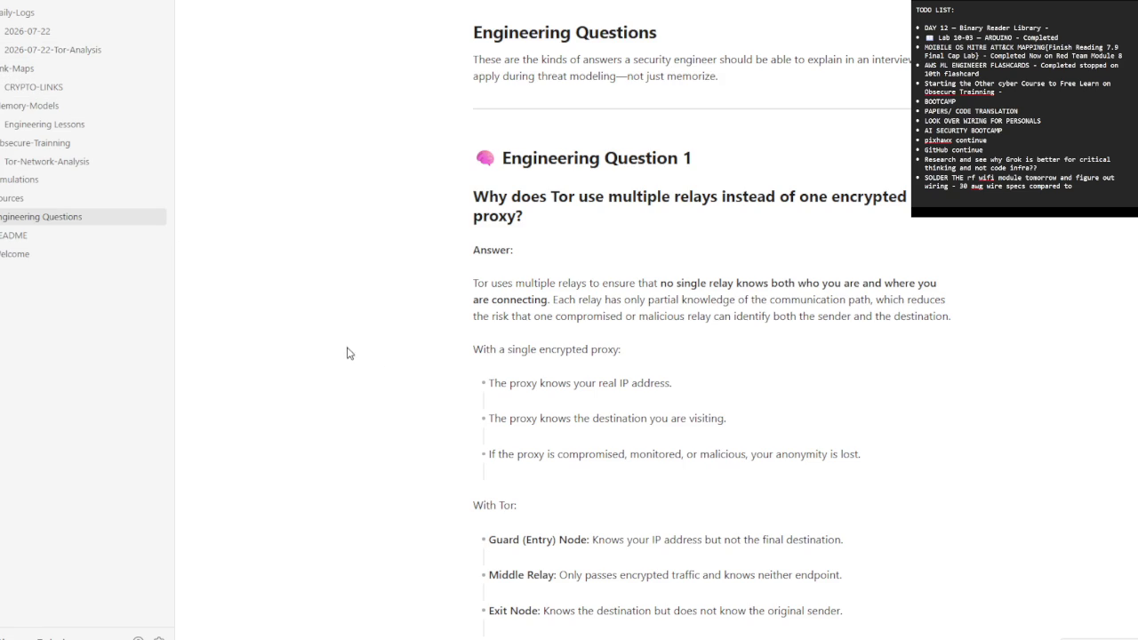
scroll(601, 417, "down", 2)
scroll(601, 418, "down", 2)
scroll(601, 418, "down", 1)
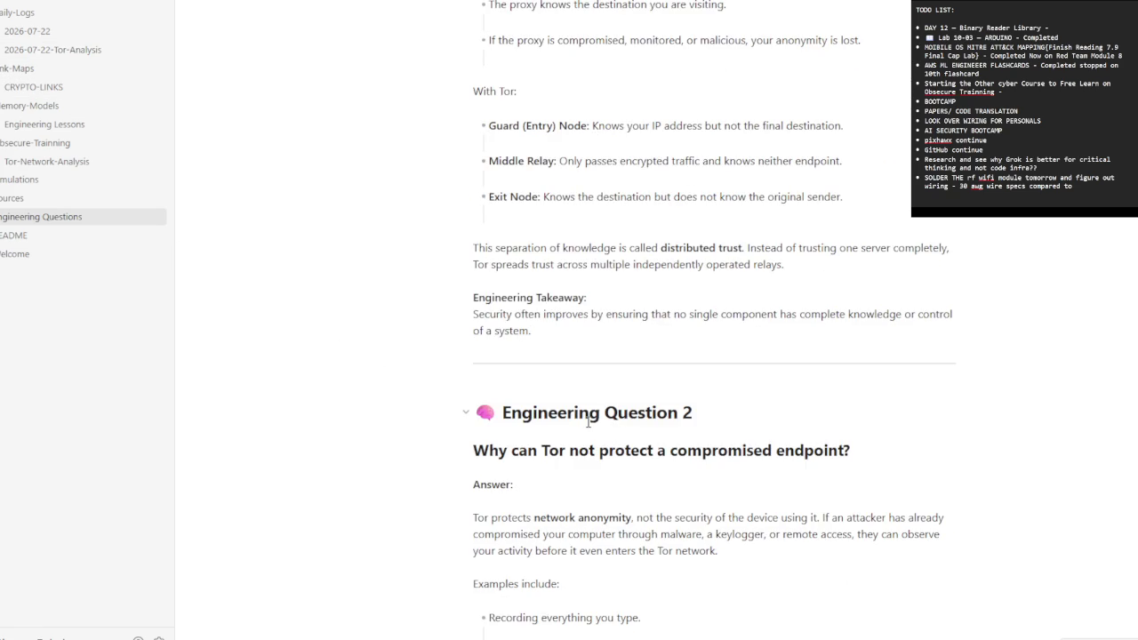
scroll(949, 405, "down", 3)
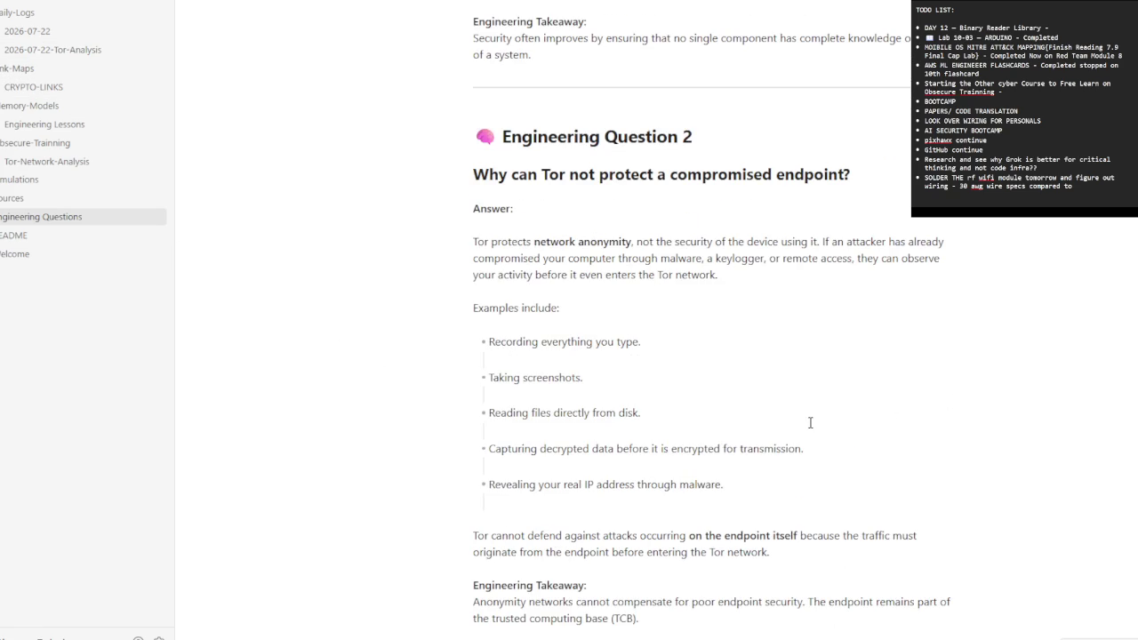
scroll(802, 423, "down", 2)
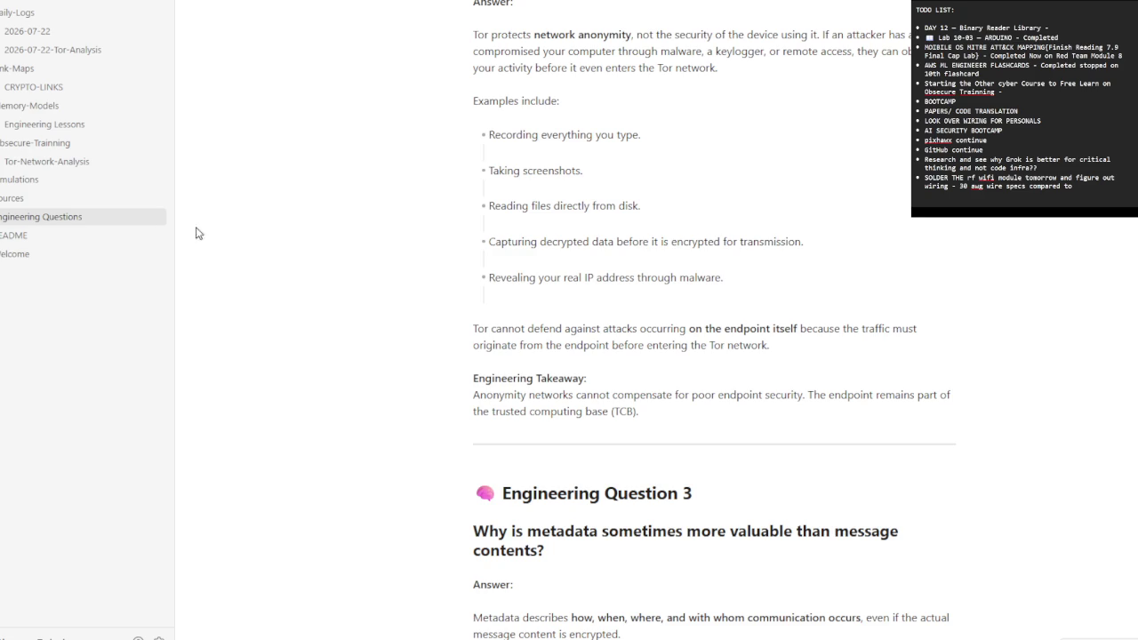
- Create a new folder, keeping the default Untitled name
left_click(54, 13)
left_click(49, 3)
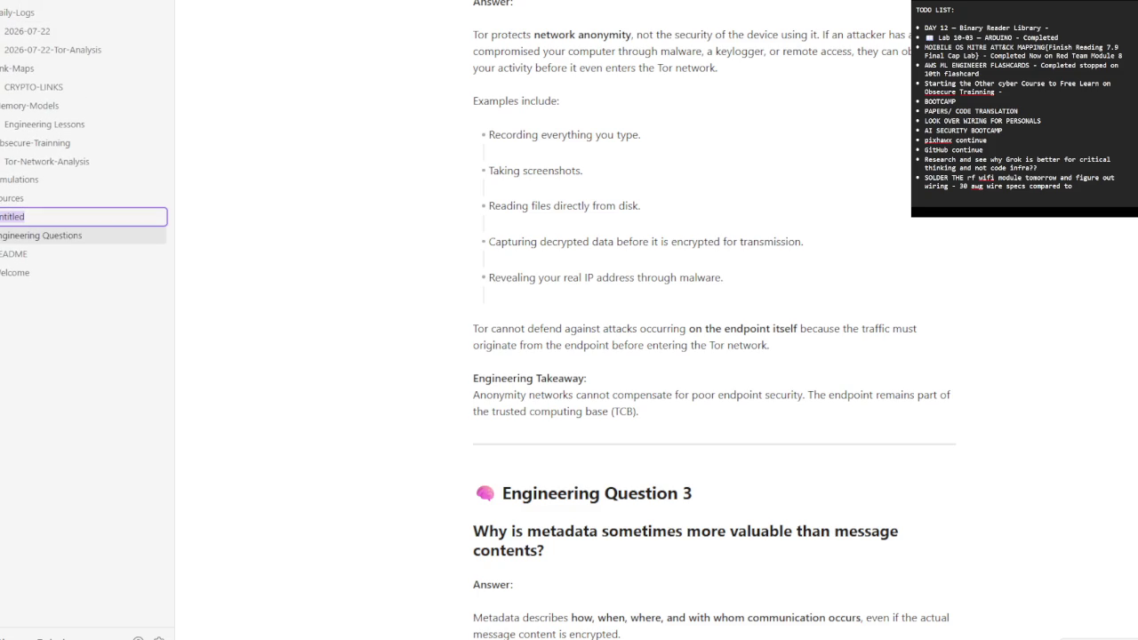
left_click(27, 238)
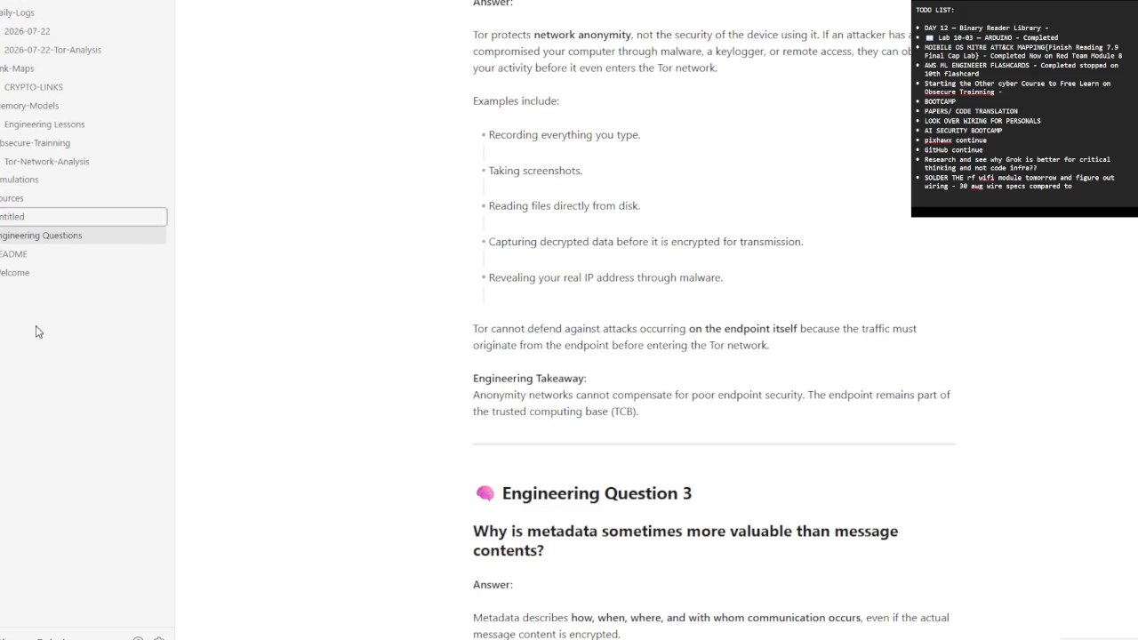
- Create a note titled 2026-07-23-Metadata-Analysis and move it into Daily-Logs
left_click(40, 33)
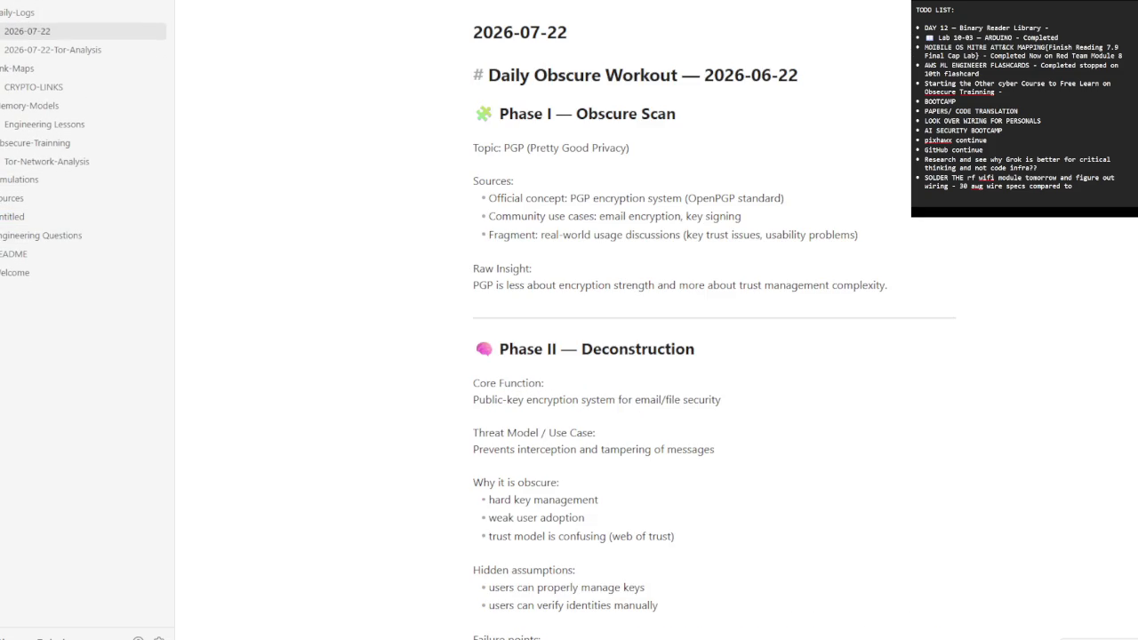
left_click(103, 3)
type("2026-07-23-Metadata-Analysis")
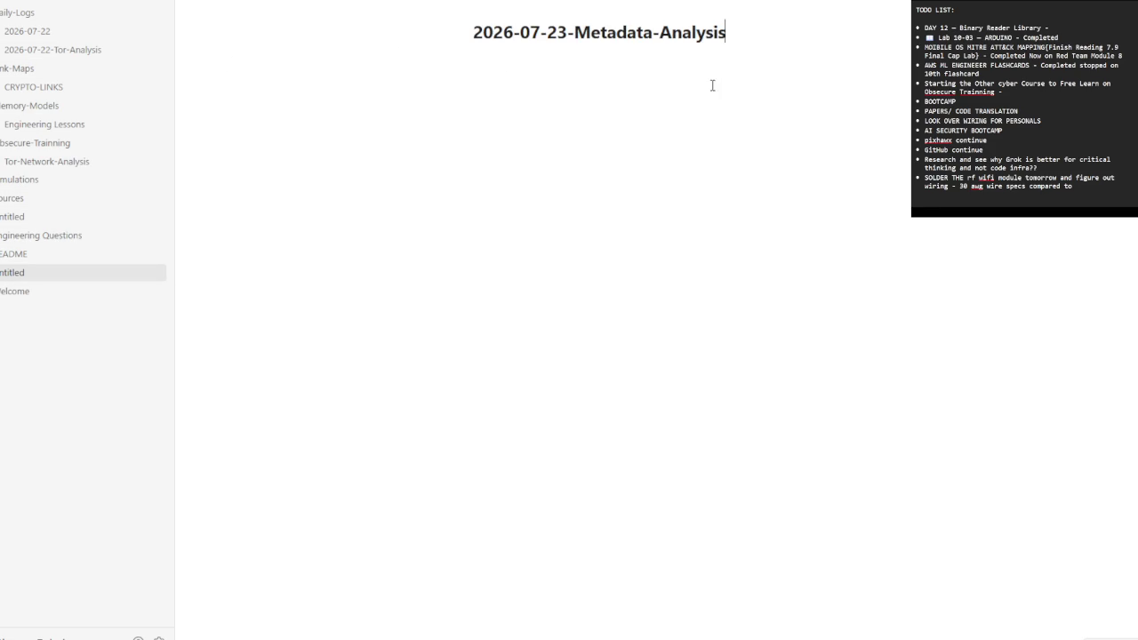
key("Return")
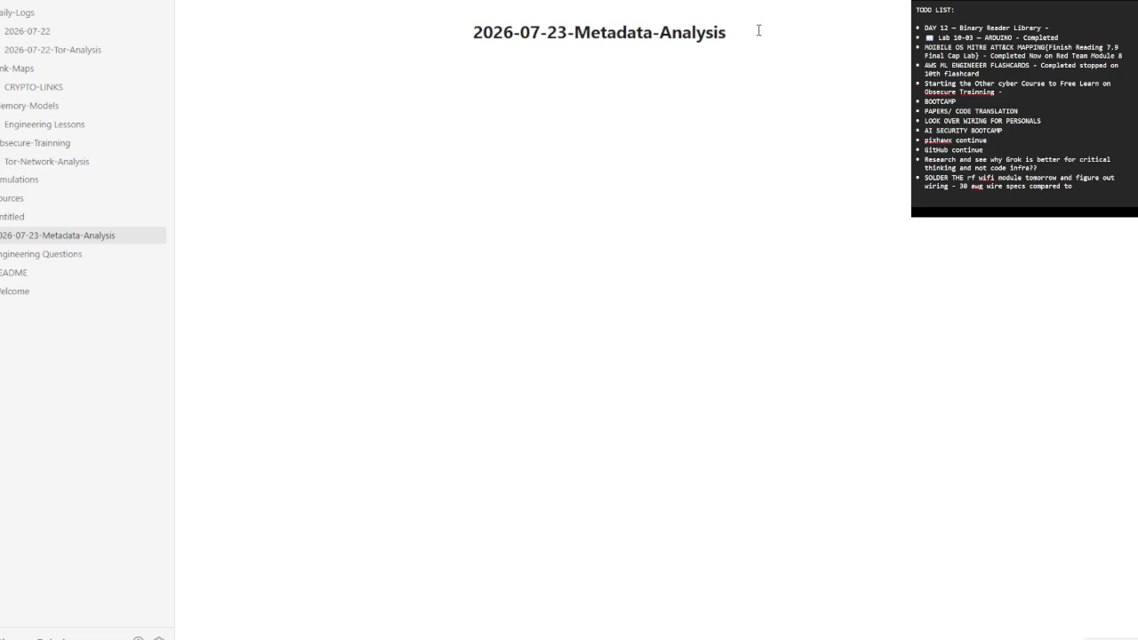
left_click_drag(98, 234, 27, 15)
left_click(215, 327)
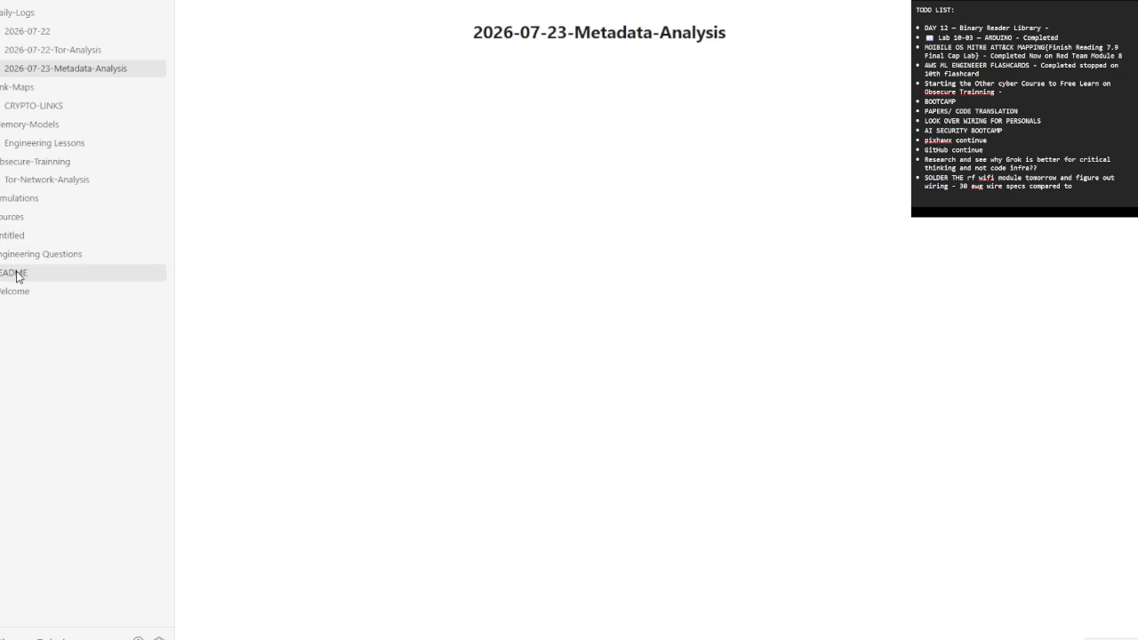
- Rename the Untitled folder to Cyber-Rebuilds
right_click(26, 242)
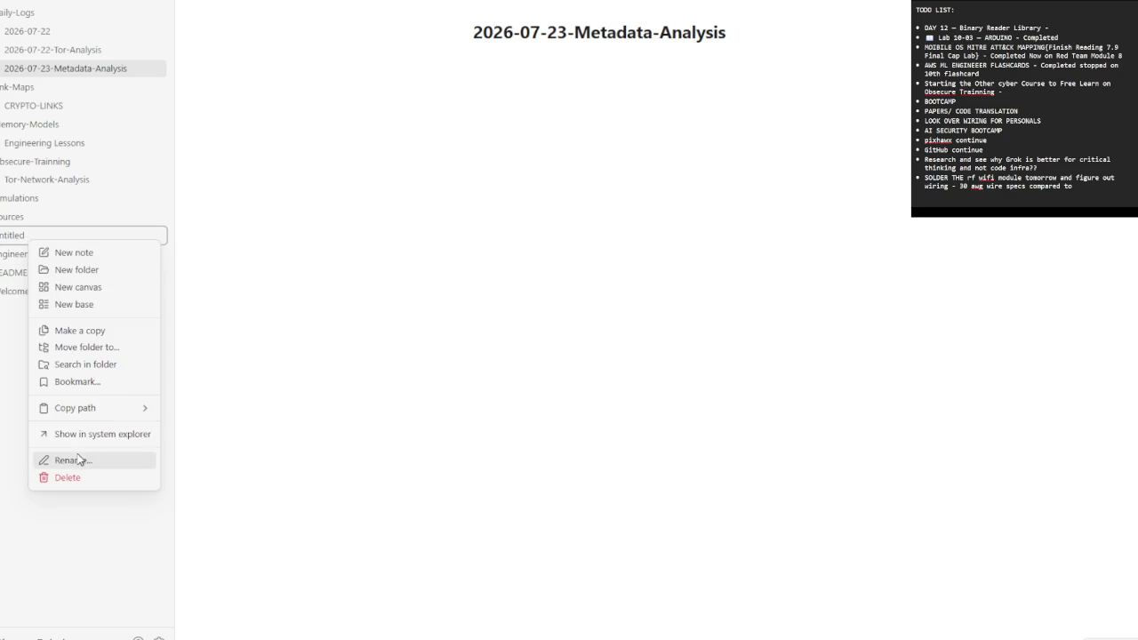
left_click(44, 460)
type("Cyber-Rebuilds")
key("Return")
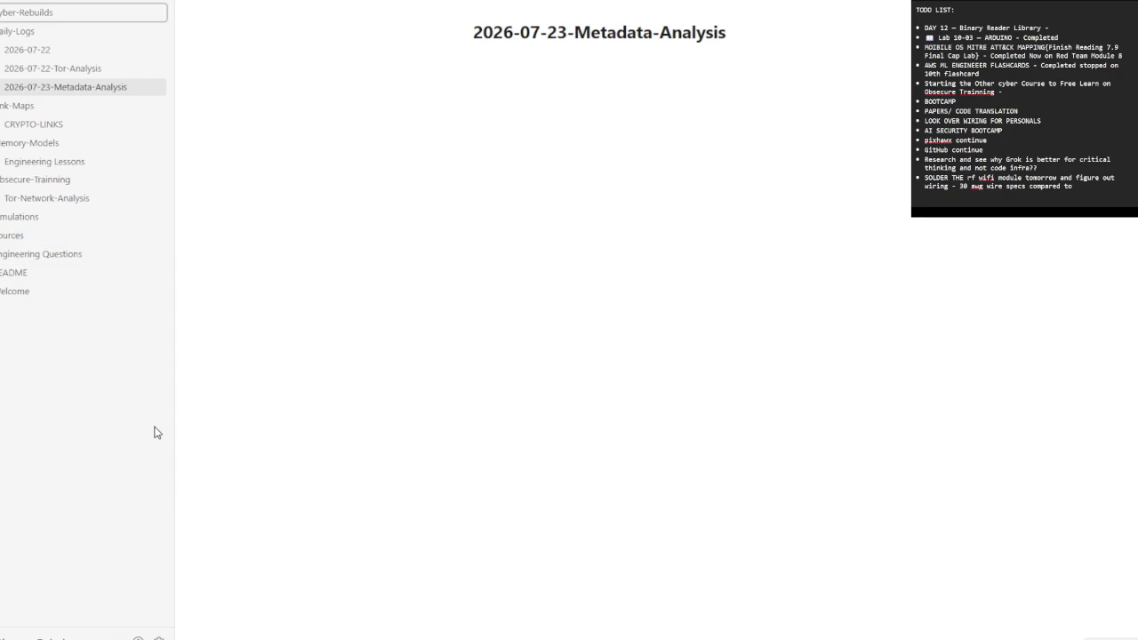
- Create a new note in Cyber-Rebuilds titled Metadata-Analysis
right_click(28, 15)
left_click(73, 34)
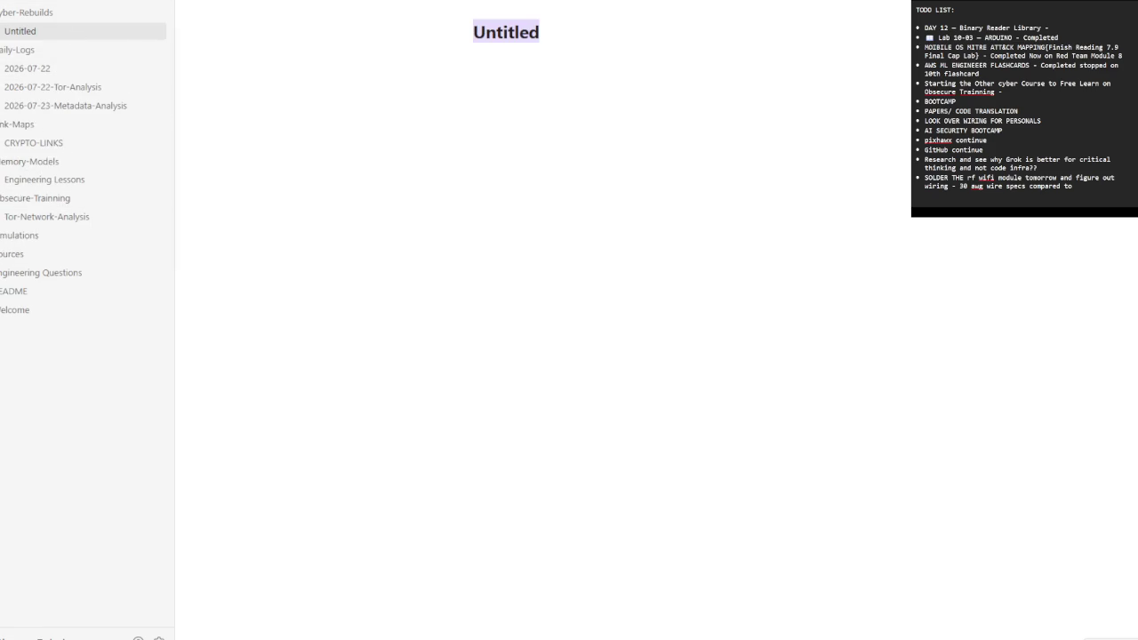
right_click(483, 34)
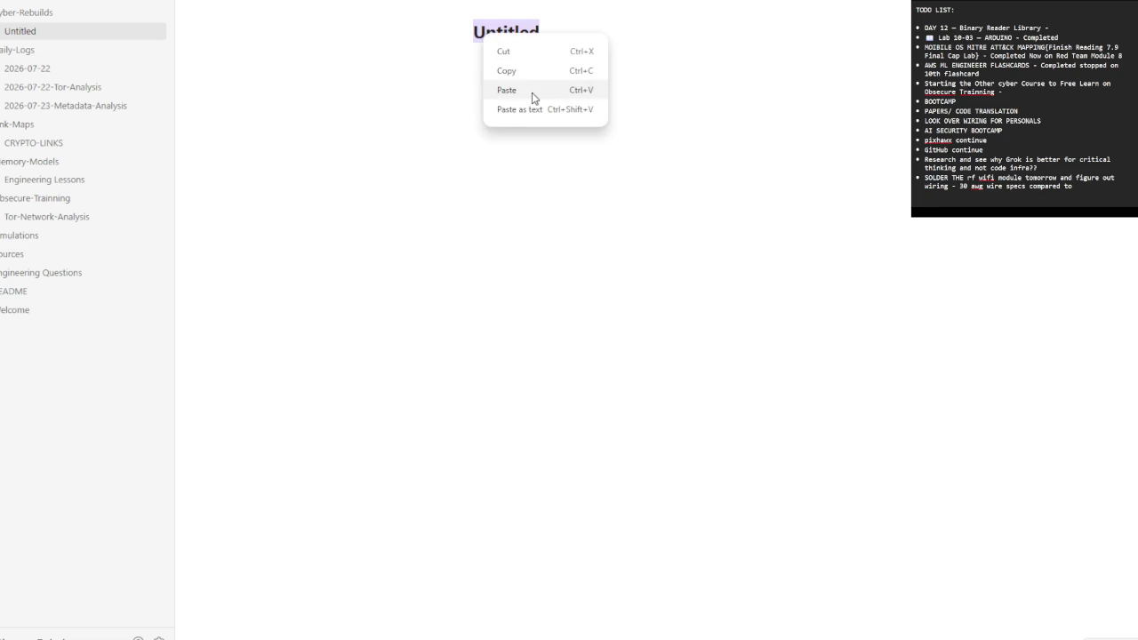
left_click(531, 90)
key("Return")
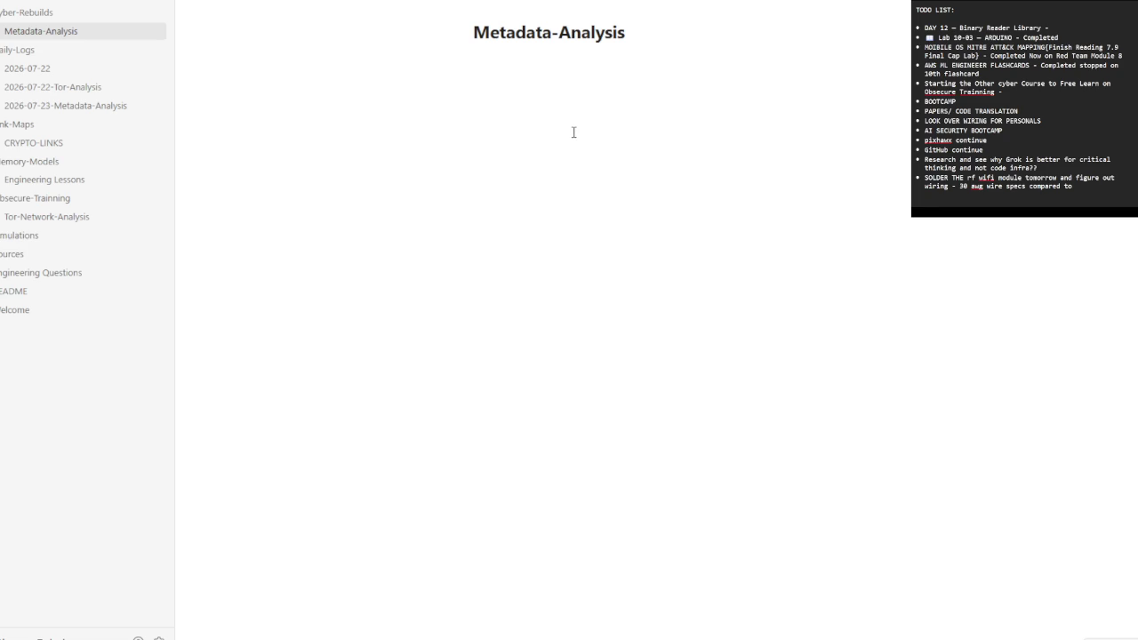
- Paste the Phase I content into the empty note and correct its date to 2026-07-26
key("ctrl+v")
scroll(573, 132, "up", 1)
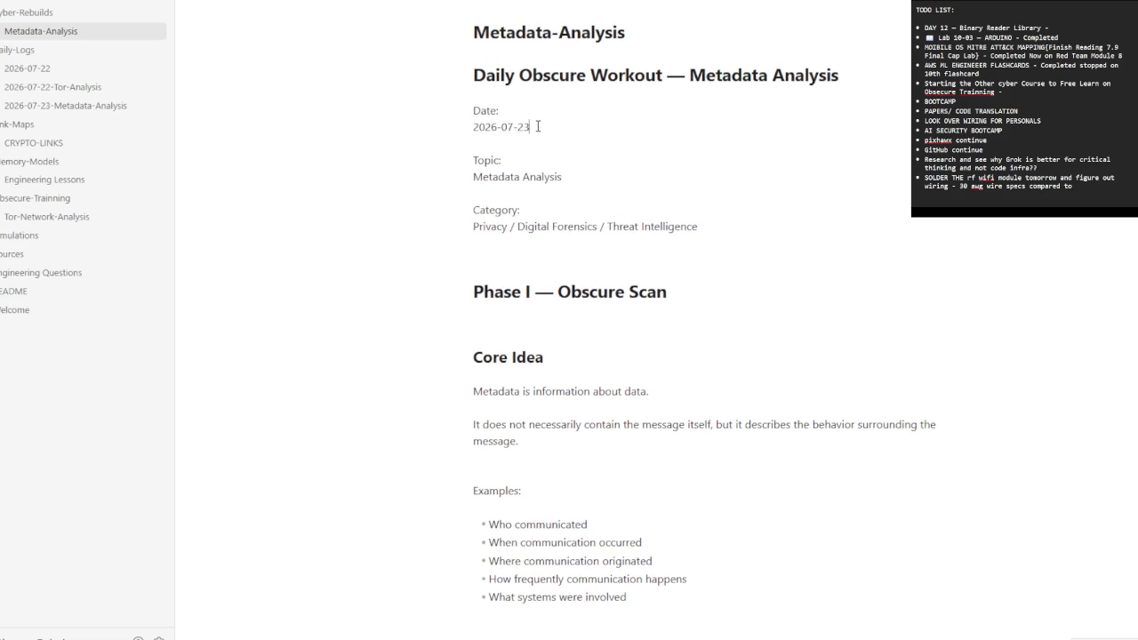
key("BackSpace")
type("6")
- Add a horizontal rule and paste the Phase II Deconstruction section below it
scroll(576, 292, "down", 5)
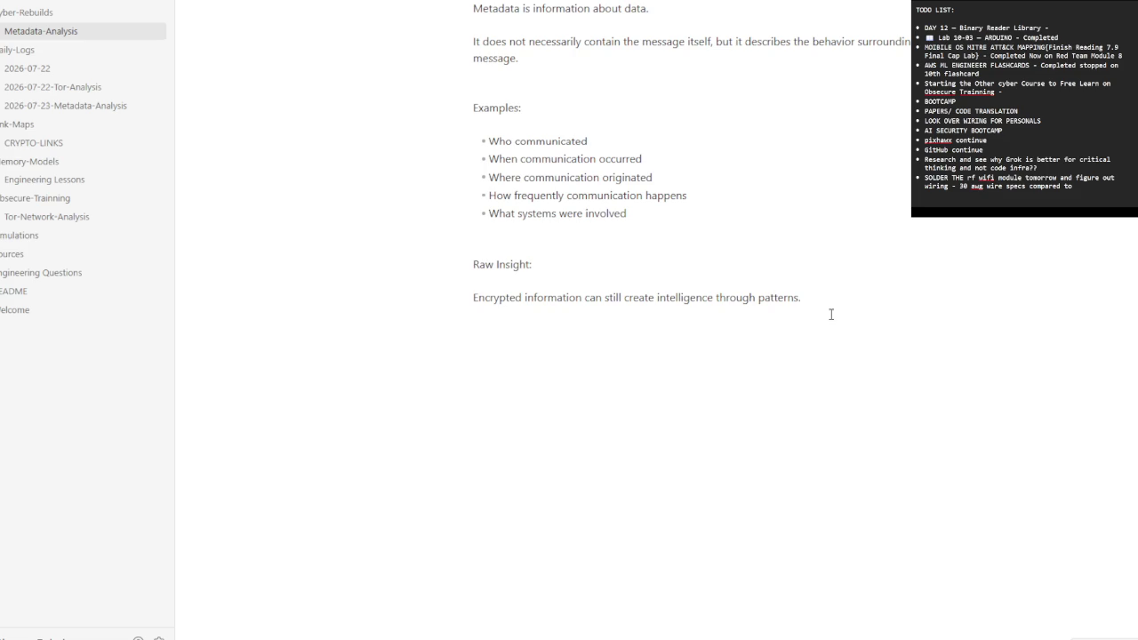
type("---")
key("Return")
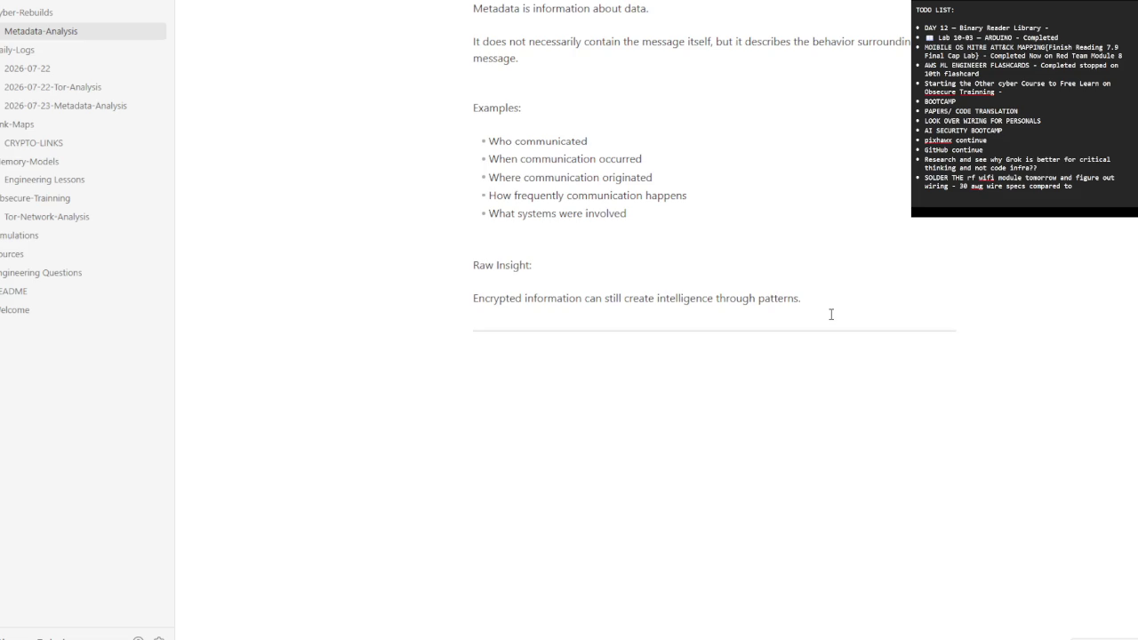
key("ctrl+v")
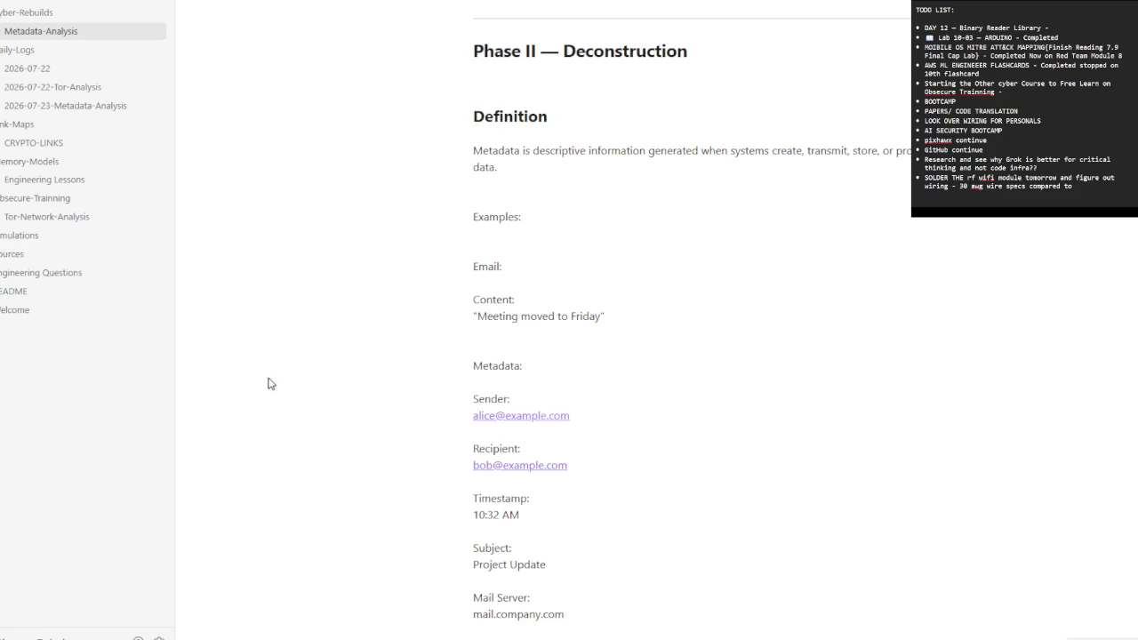
- Paste the File, Application and Behavioral Metadata sections plus the Why Metadata Is Valuable section
scroll(411, 364, "down", 4)
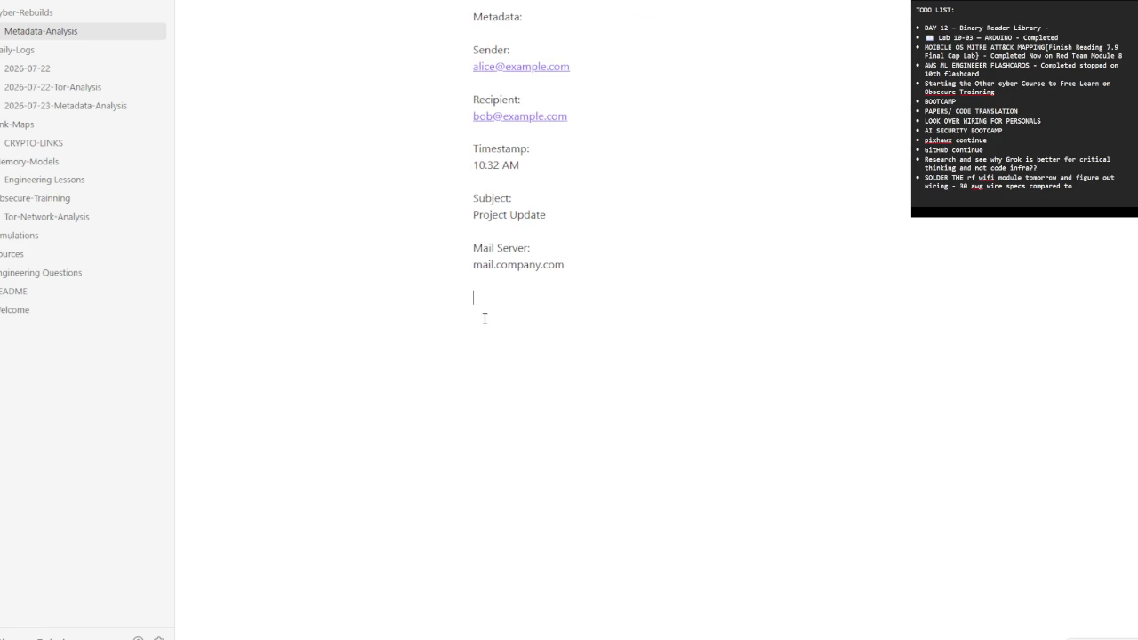
key("ctrl+v")
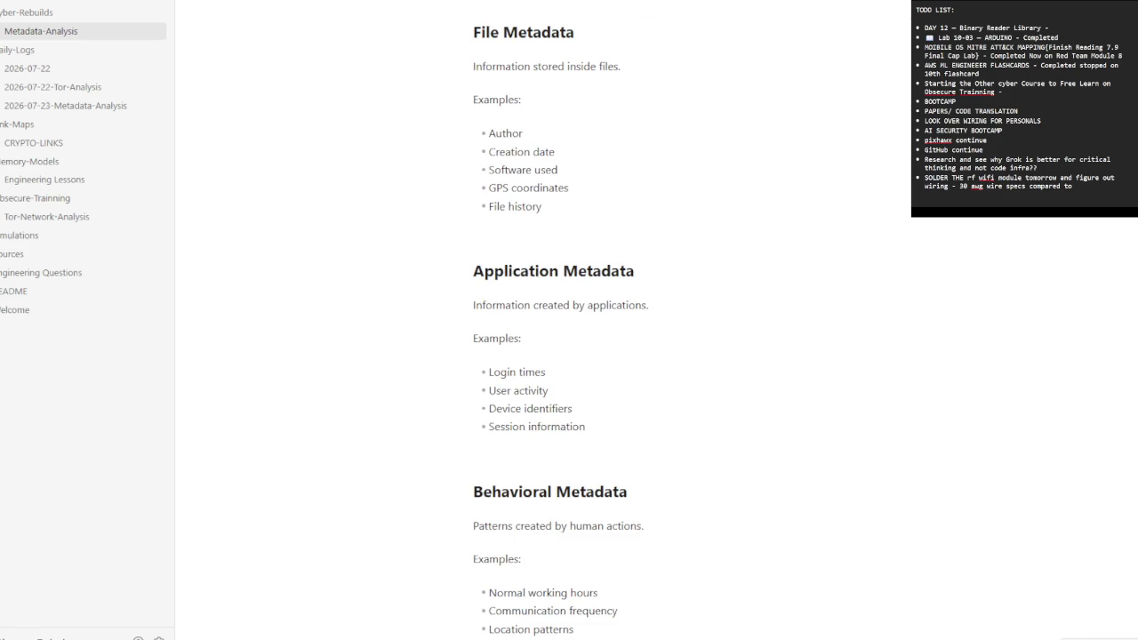
scroll(729, 408, "down", 4)
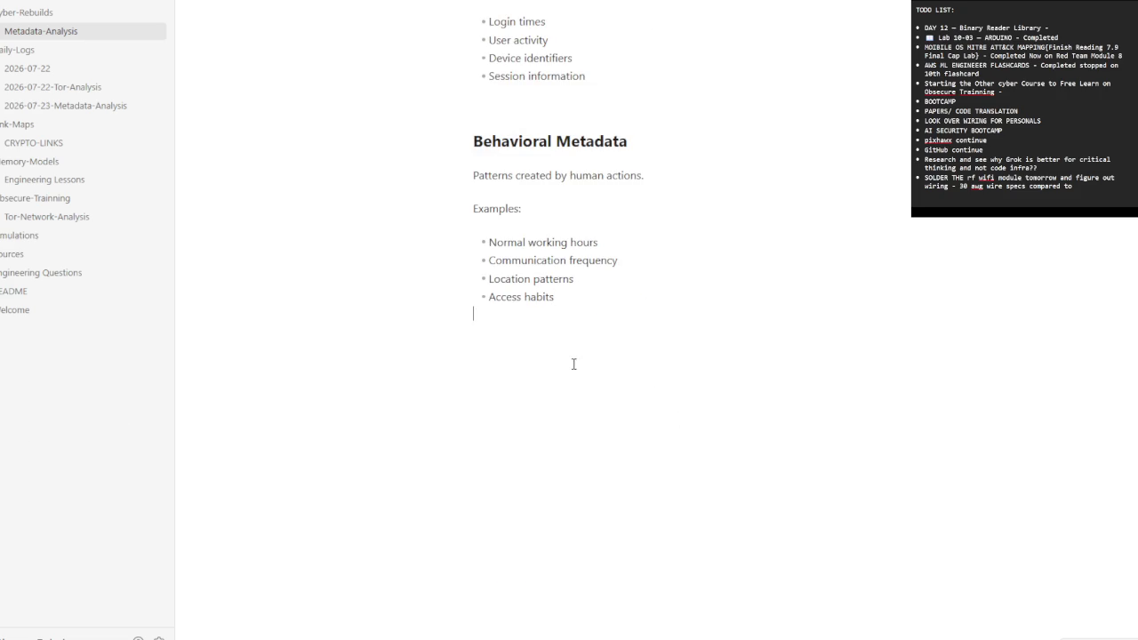
key("ctrl+v")
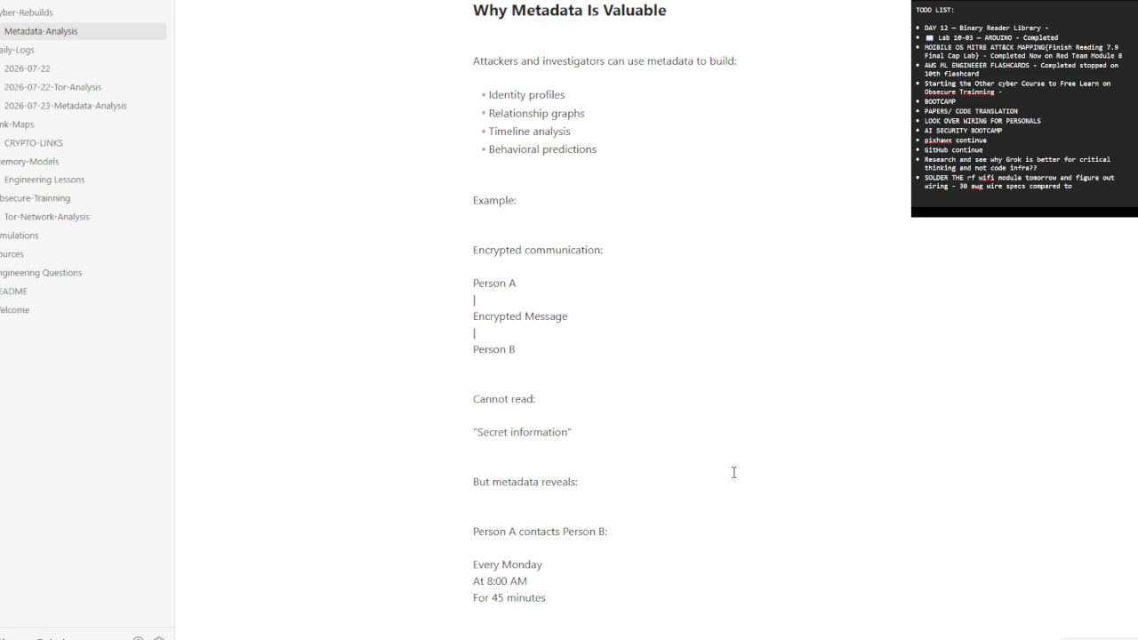
- Add a horizontal rule followed by the Metadata Security Analysis section on Traffic Analysis
scroll(735, 472, "down", 4)
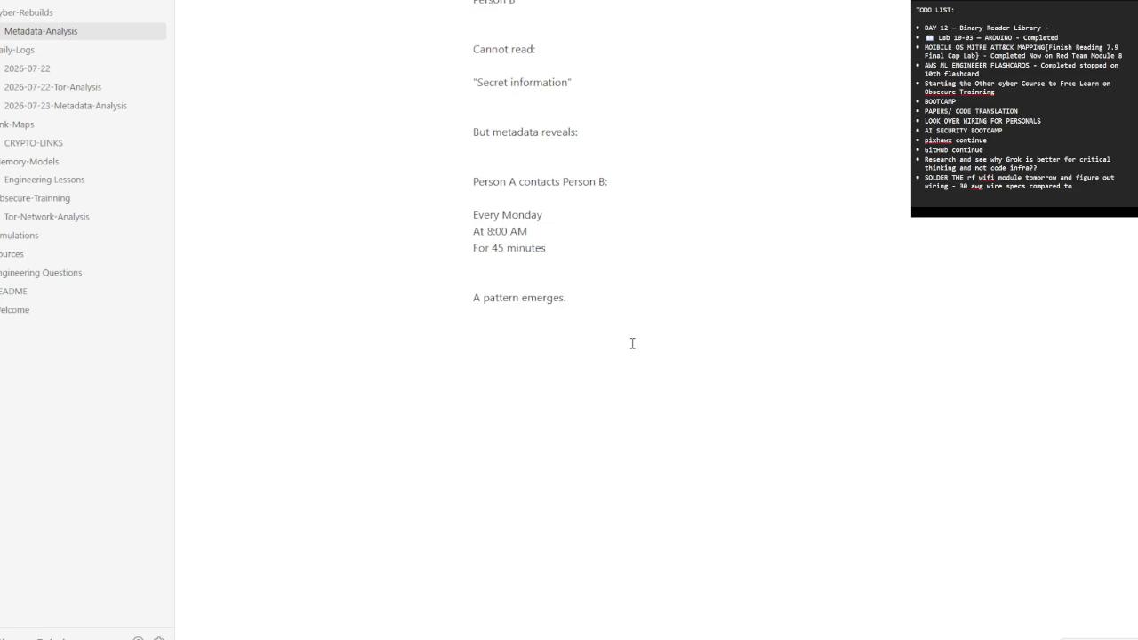
type("---")
key("Return")
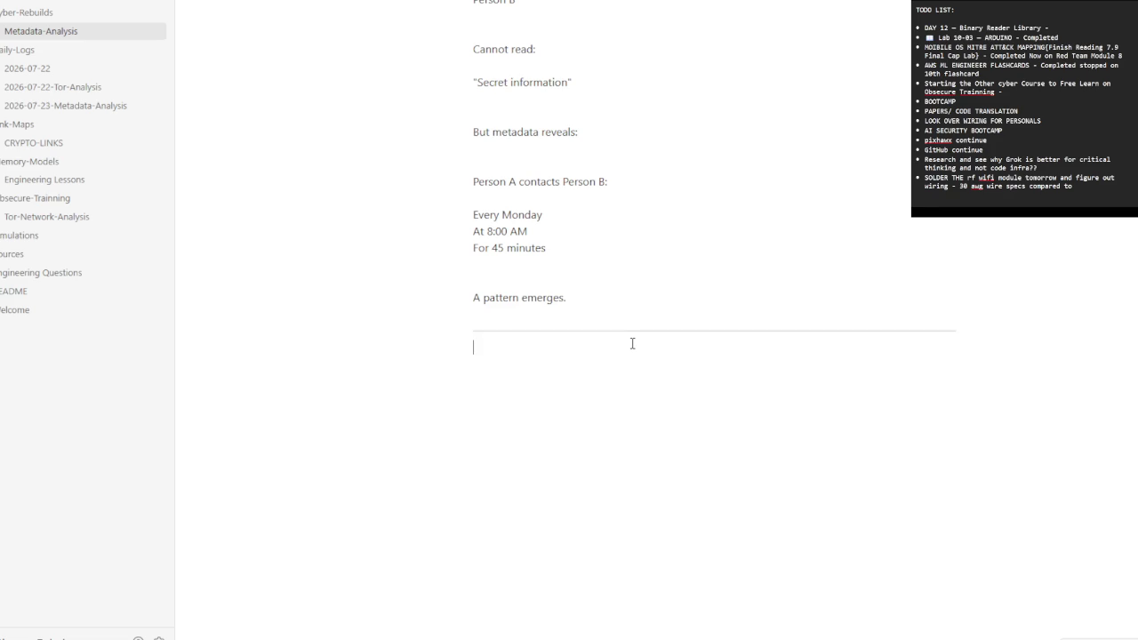
key("ctrl+v")
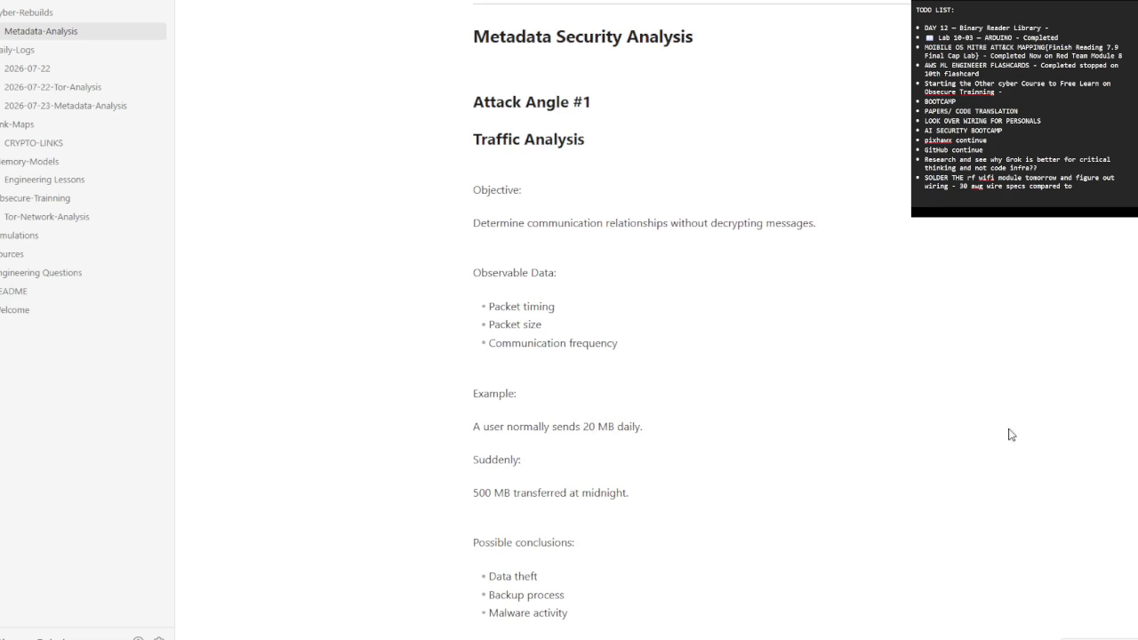
- Paste the Attack Angle #3 Relationship Mapping section at the end of the note
scroll(1013, 435, "down", 4)
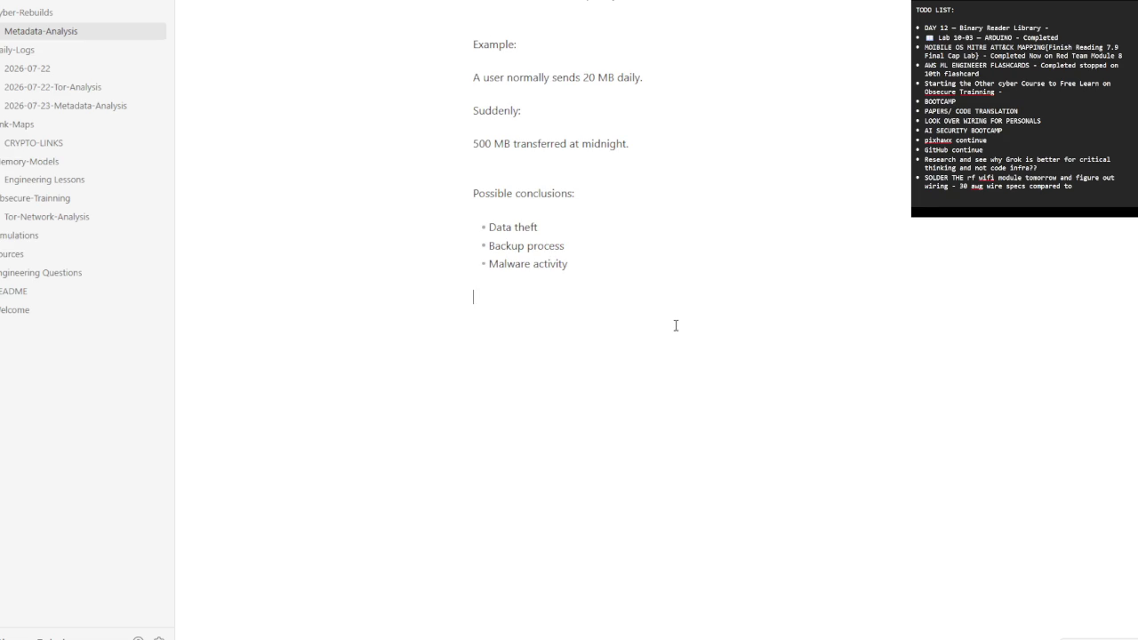
scroll(676, 325, "down", 2)
scroll(676, 326, "down", 1)
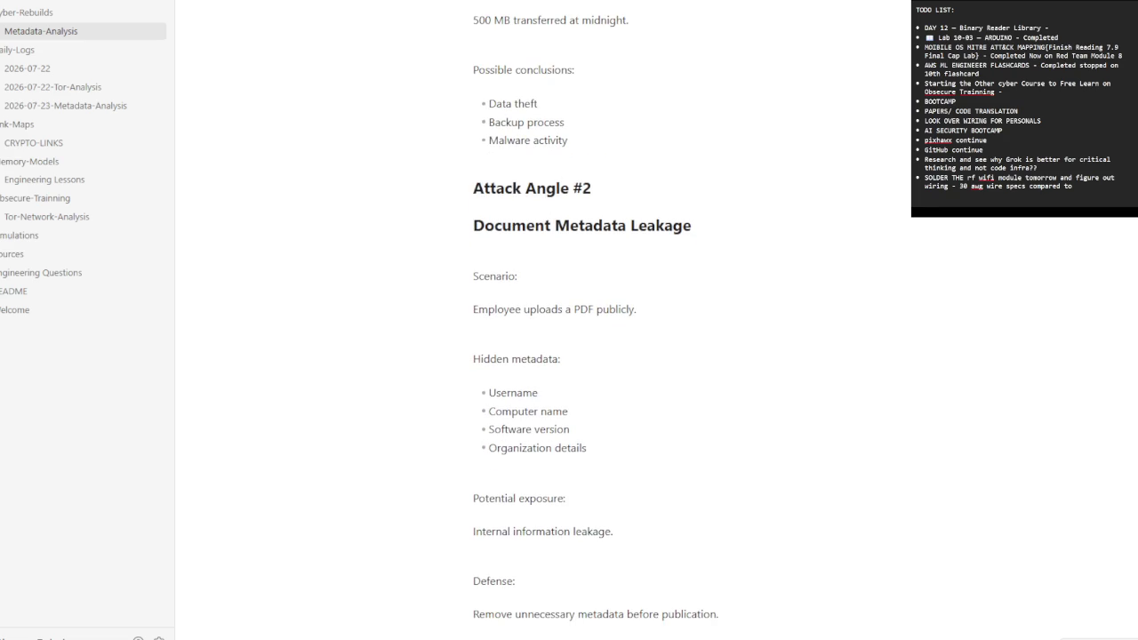
scroll(643, 477, "down", 4)
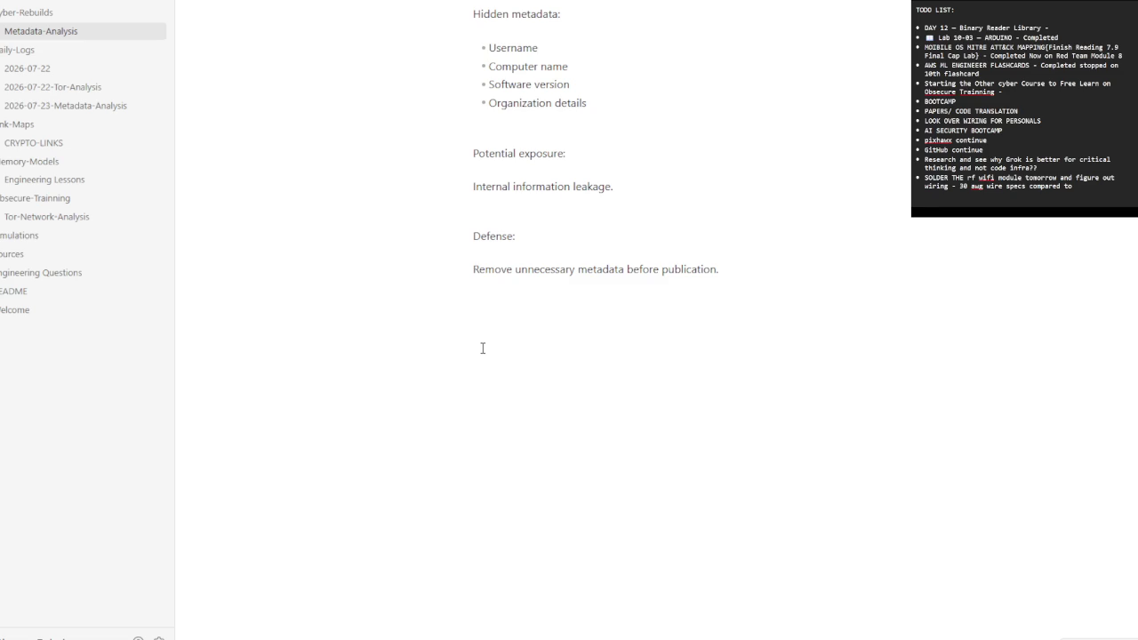
key("ctrl+v")
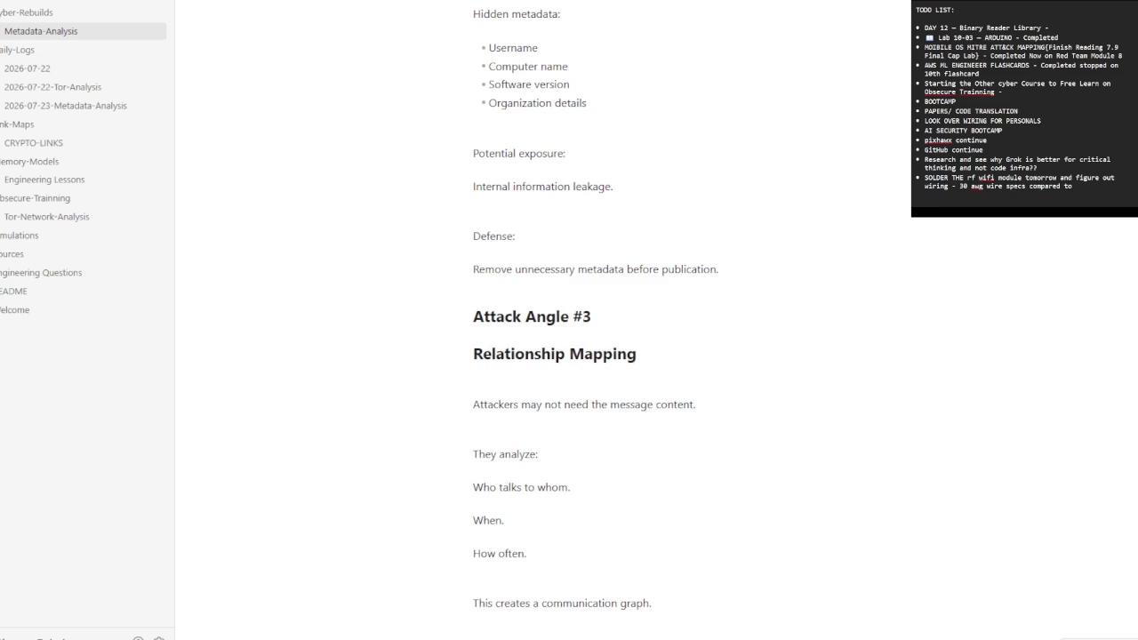
- Add the Phase IV Simulation and Phase V Memory Model sections below the hierarchy example
scroll(661, 500, "down", 5)
scroll(536, 389, "down", 1)
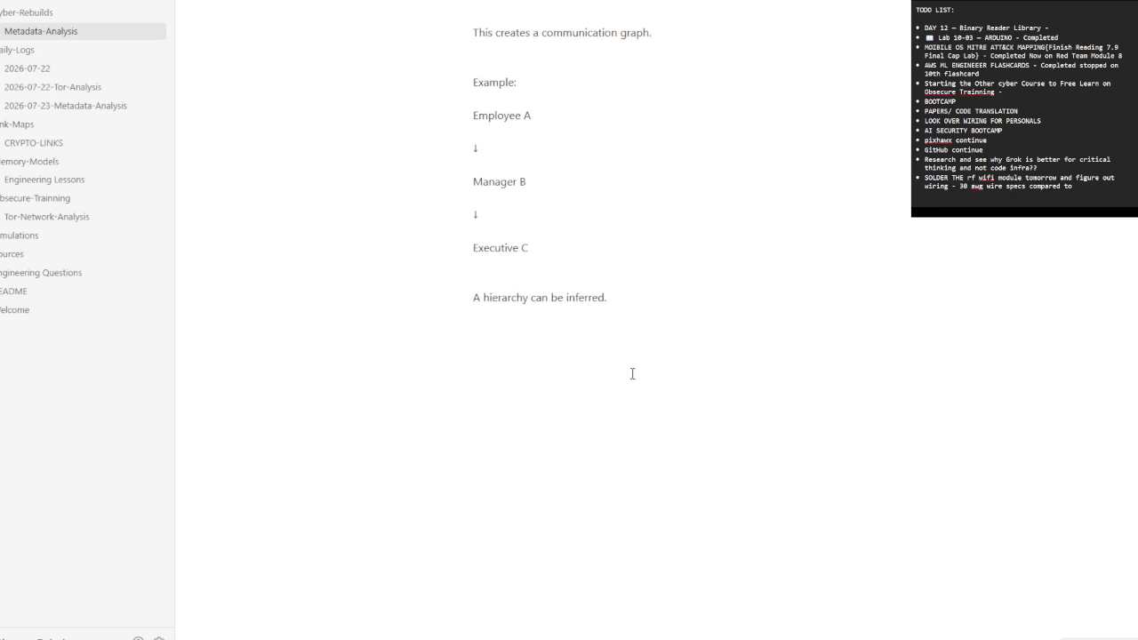
key("Return")
key("ctrl+v")
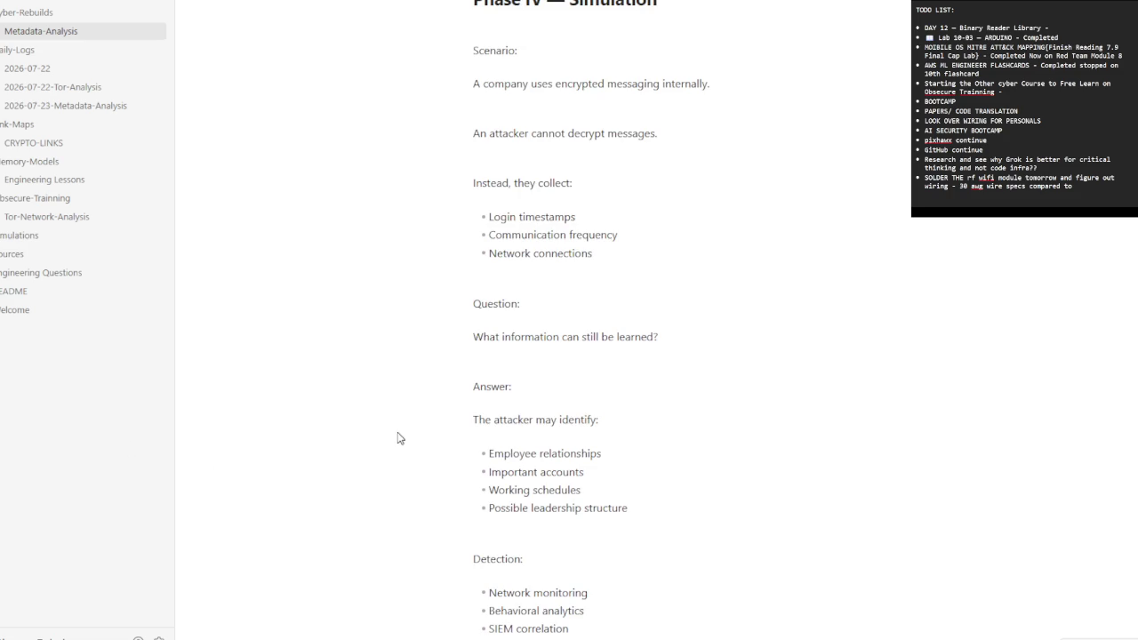
scroll(770, 519, "down", 4)
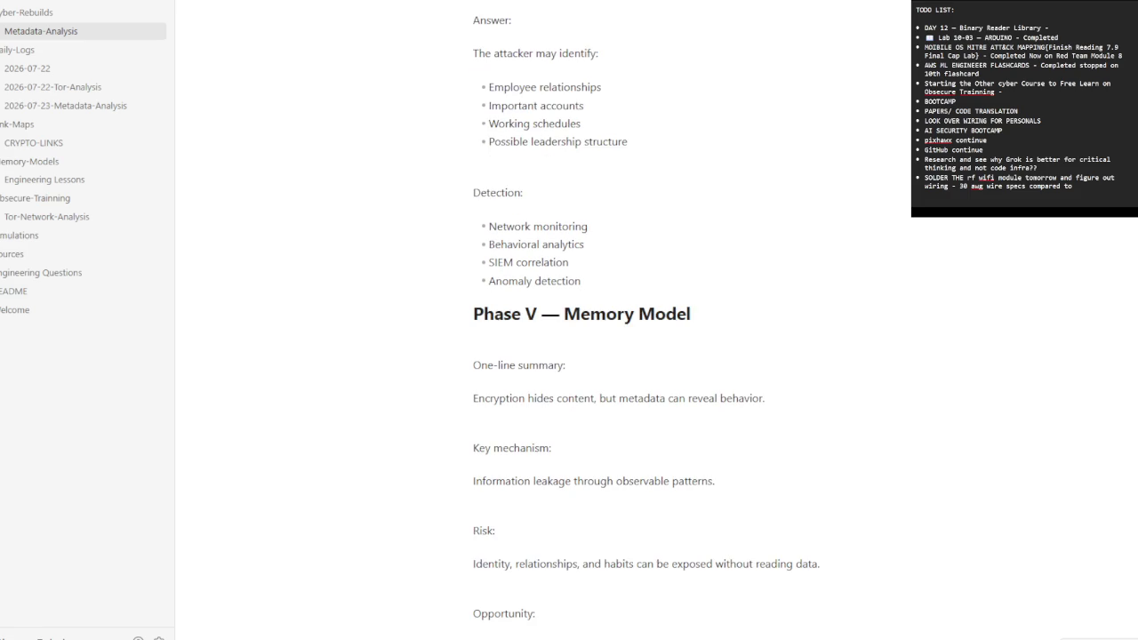
left_click(86, 144)
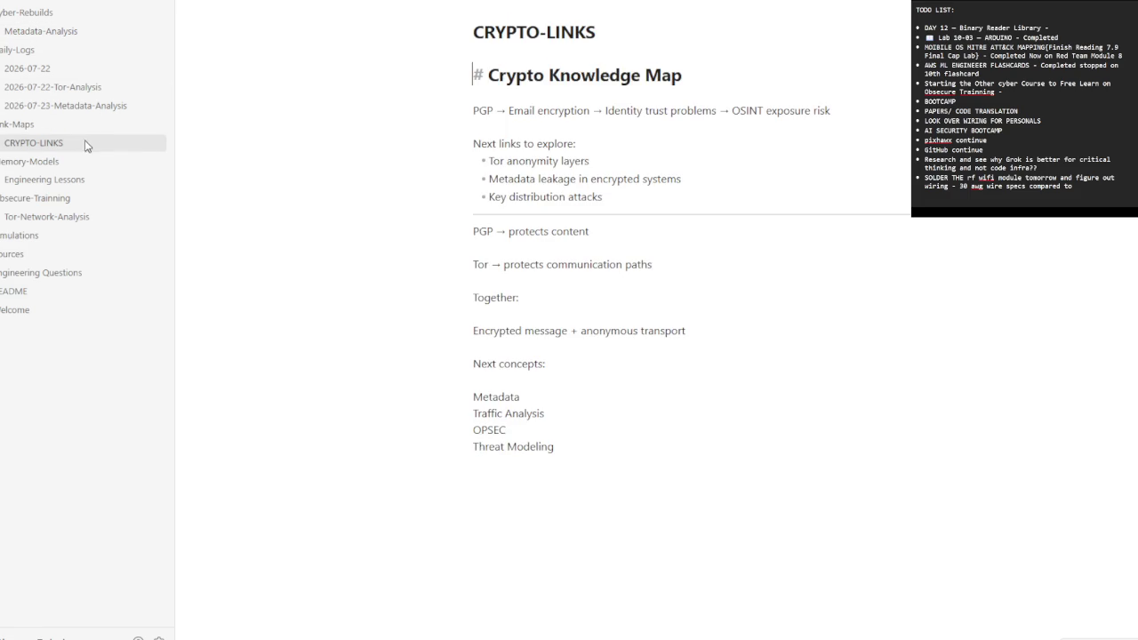
- Append a rule and the PGP, Tor and Metadata chains after Threat Modeling in CRYPTO-LINKS, then open the 2026-07-23 log
left_click(608, 434)
key("Return")
type("---")
key("Return")
key("ctrl+v")
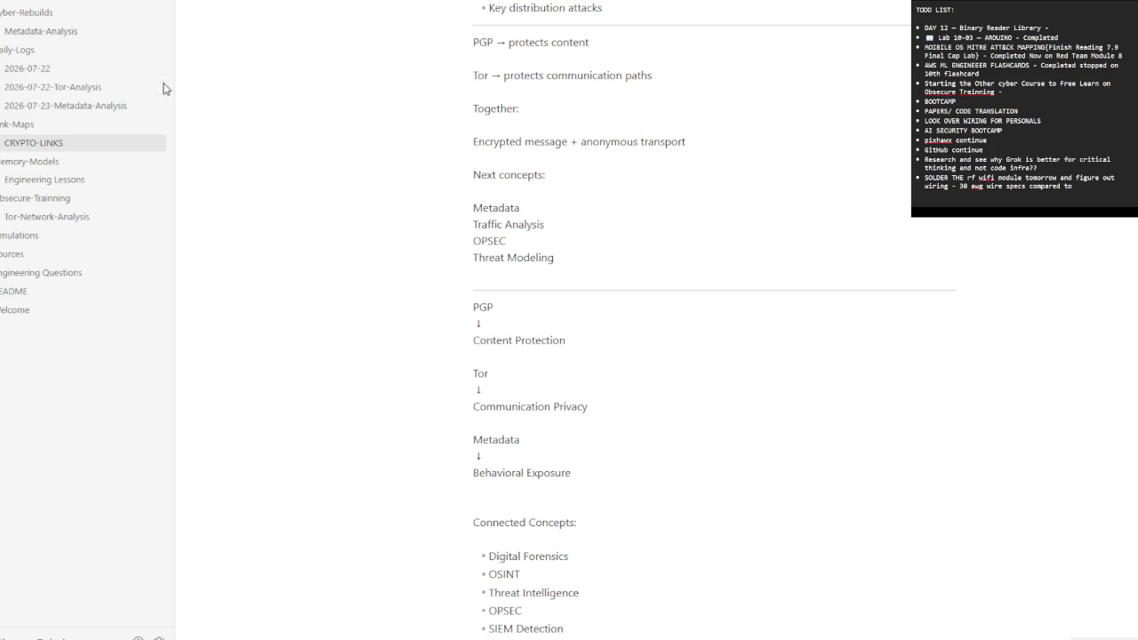
left_click(94, 106)
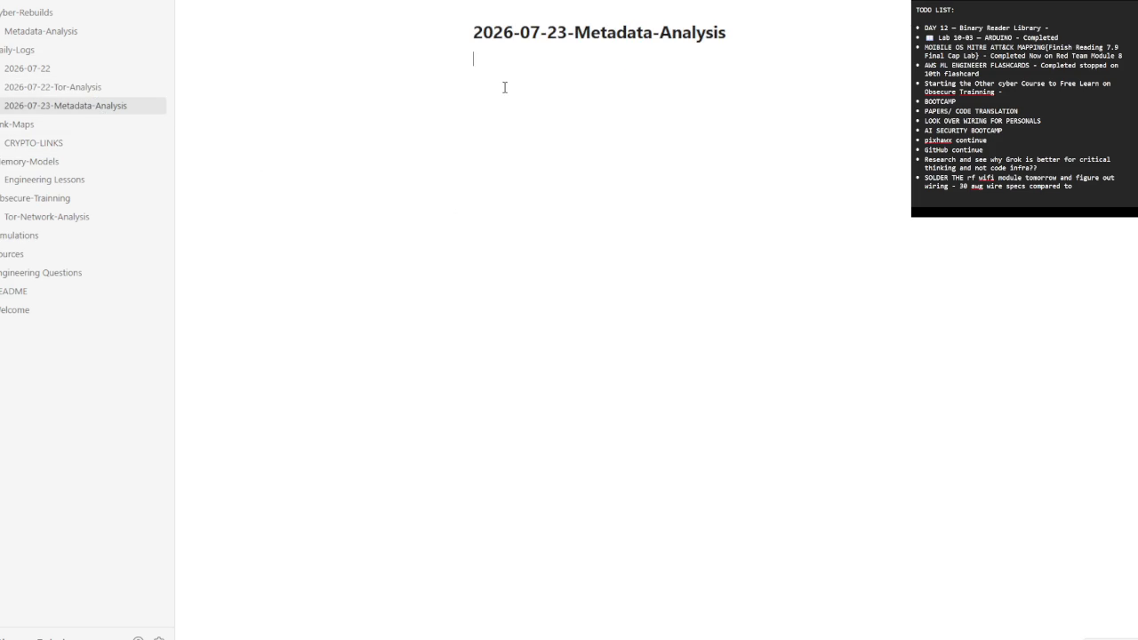
- Paste the Engineering Questions — Day 3 list into the 2026-07-23 log, then return to Metadata-Analysis
key("ctrl+v")
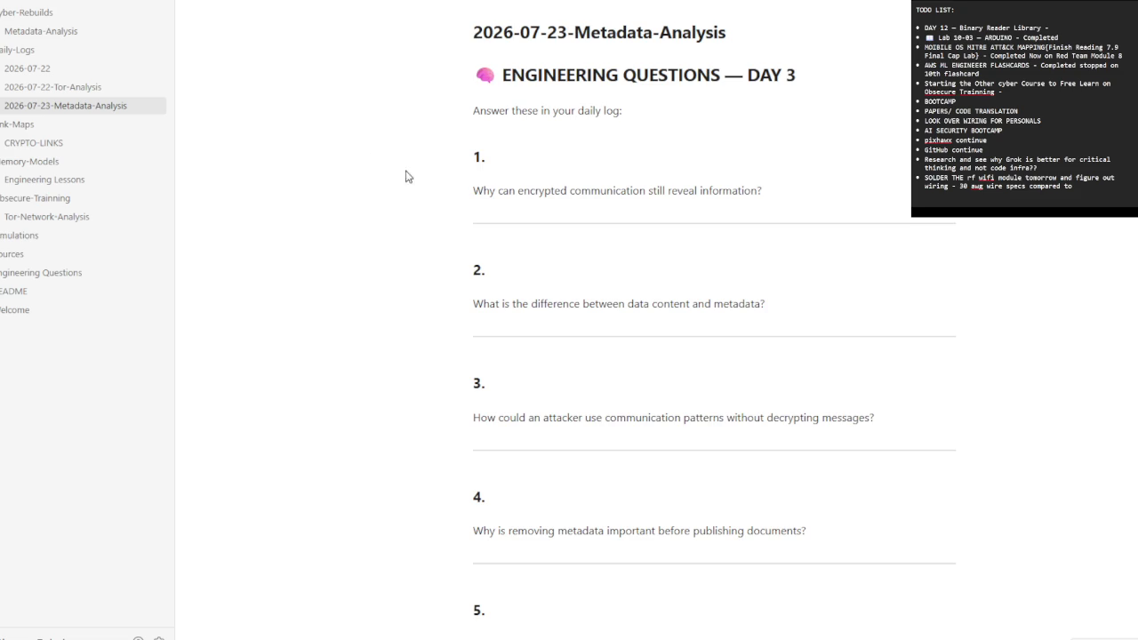
left_click(69, 35)
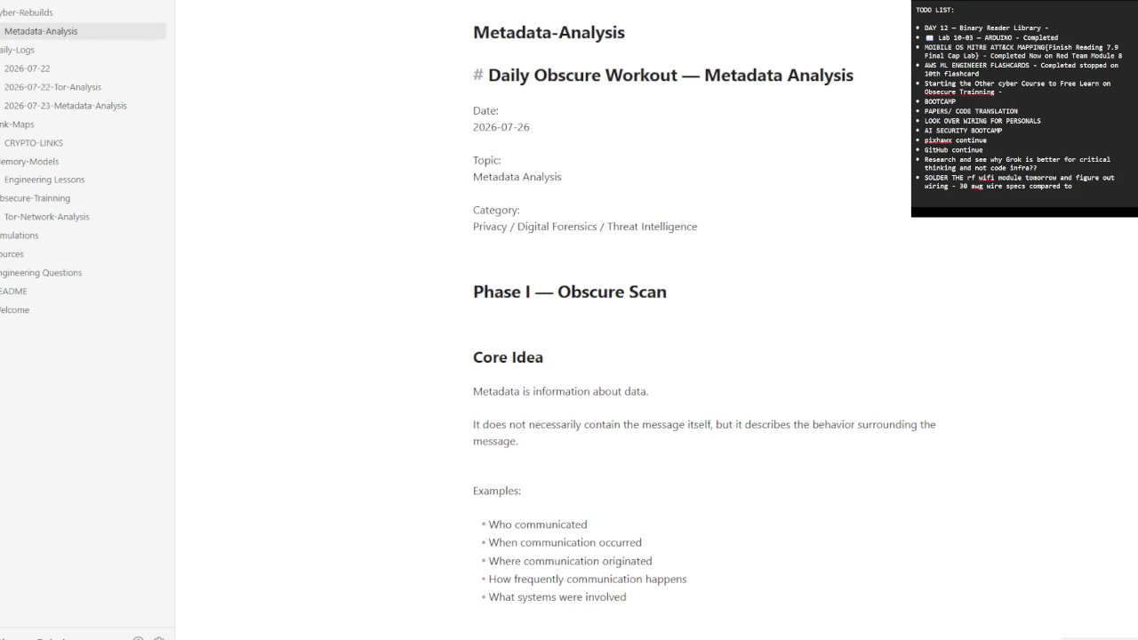
key("Down")
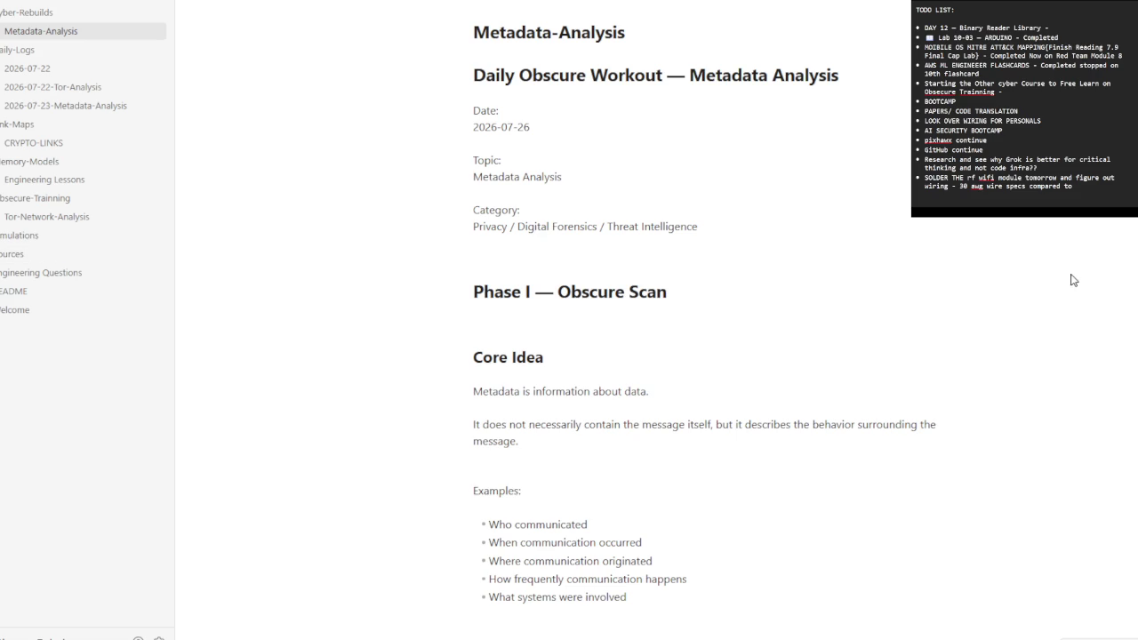
- Scroll down through the open note and place the caret at its end
scroll(755, 302, "down", 1)
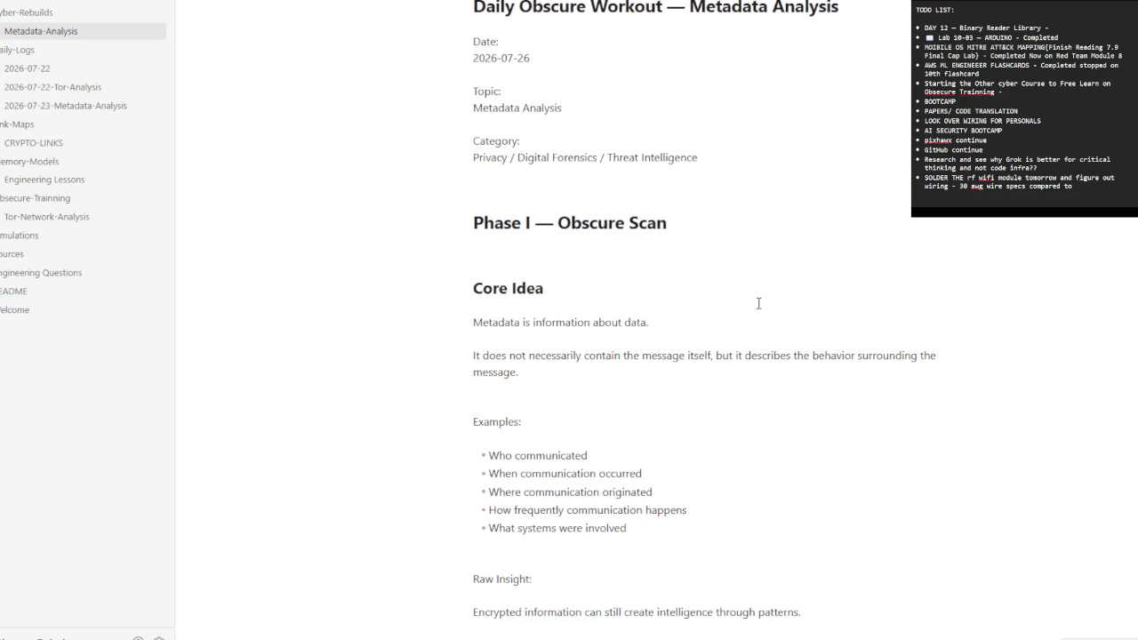
scroll(759, 303, "down", 1)
scroll(758, 303, "down", 1)
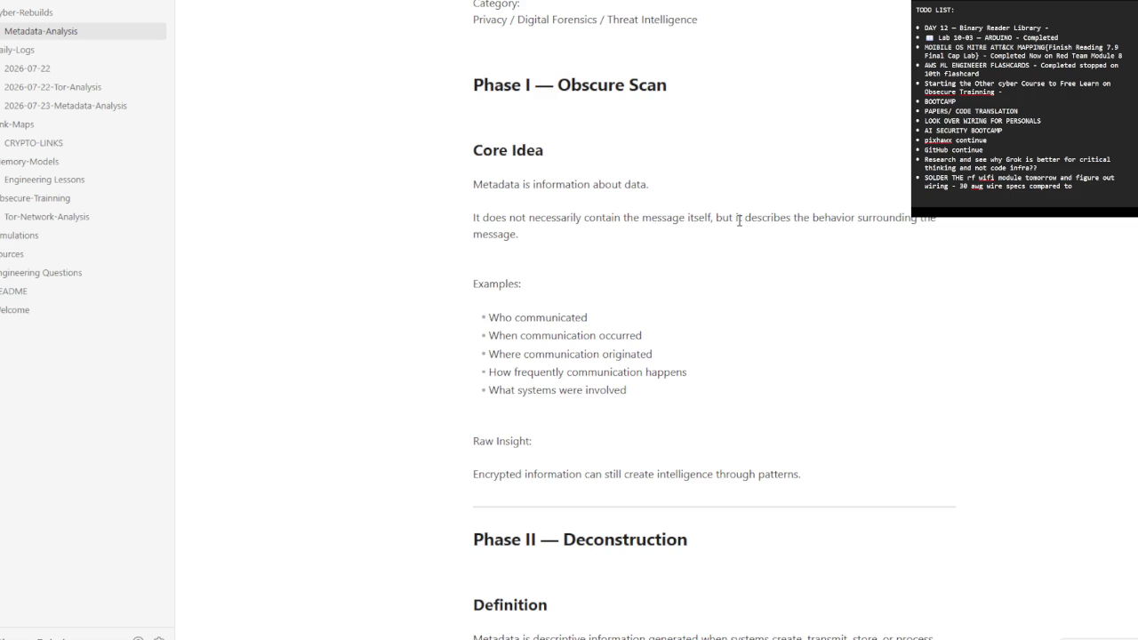
scroll(775, 406, "down", 1)
scroll(775, 407, "down", 3)
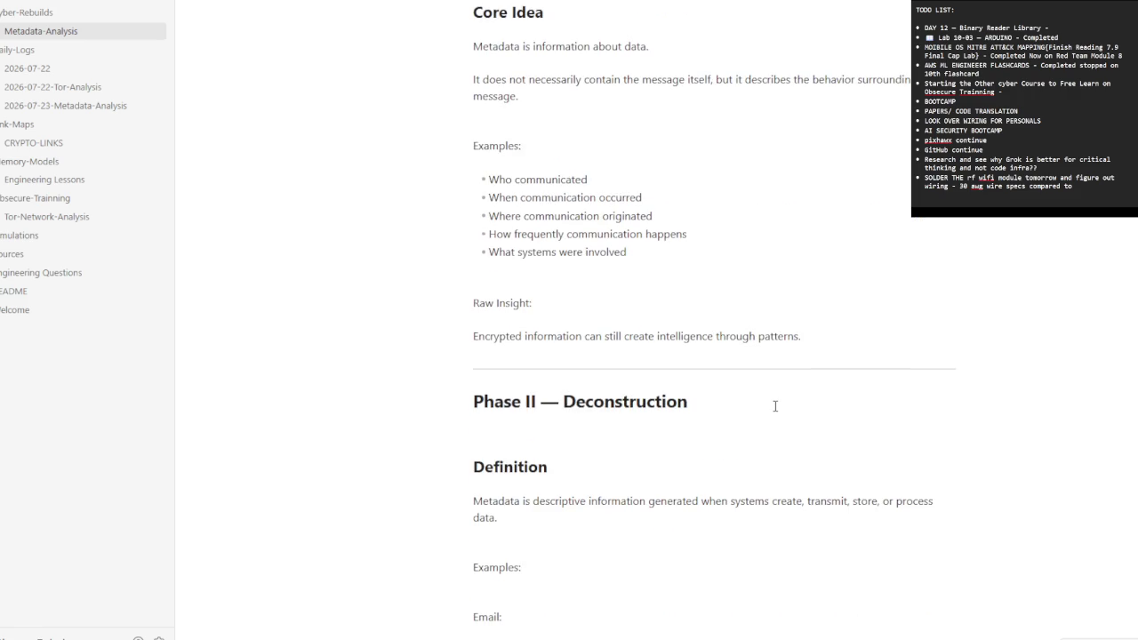
scroll(791, 418, "down", 3)
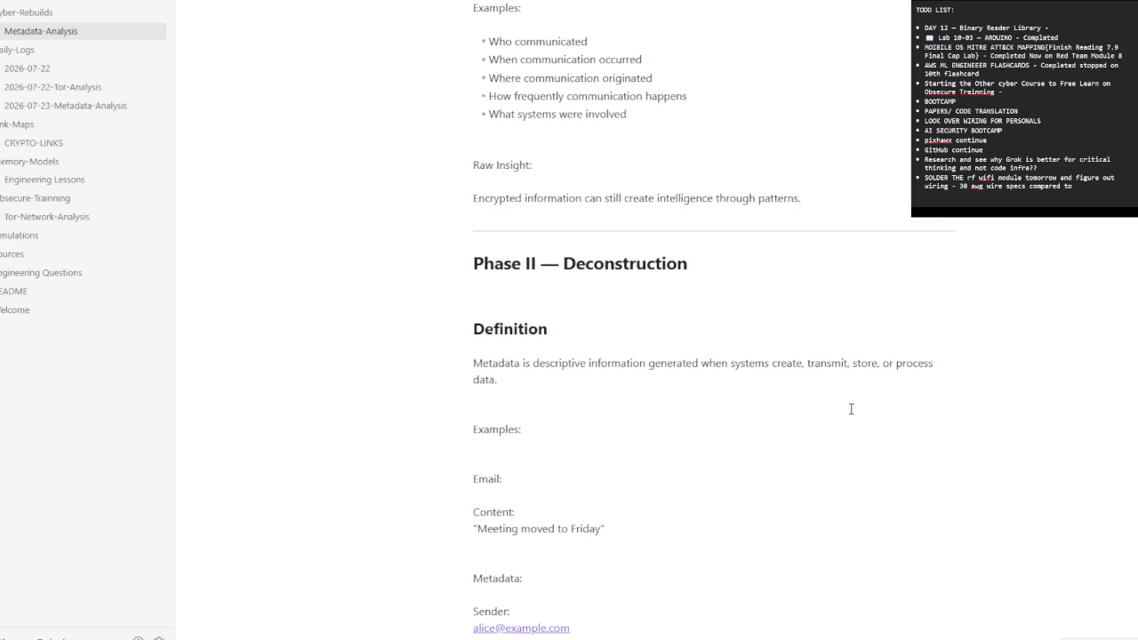
scroll(851, 409, "down", 2)
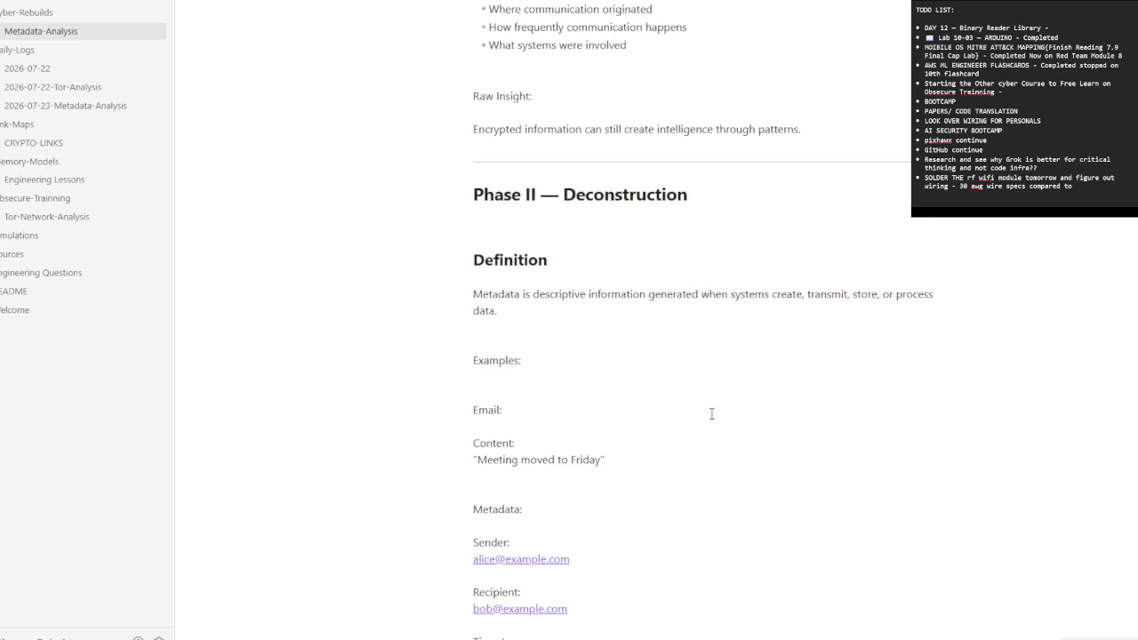
scroll(749, 415, "down", 2)
scroll(759, 424, "down", 2)
scroll(749, 421, "down", 2)
scroll(755, 424, "down", 1)
scroll(755, 424, "down", 1)
scroll(755, 426, "down", 2)
scroll(755, 427, "down", 2)
scroll(755, 428, "down", 1)
scroll(738, 423, "down", 2)
scroll(693, 436, "down", 2)
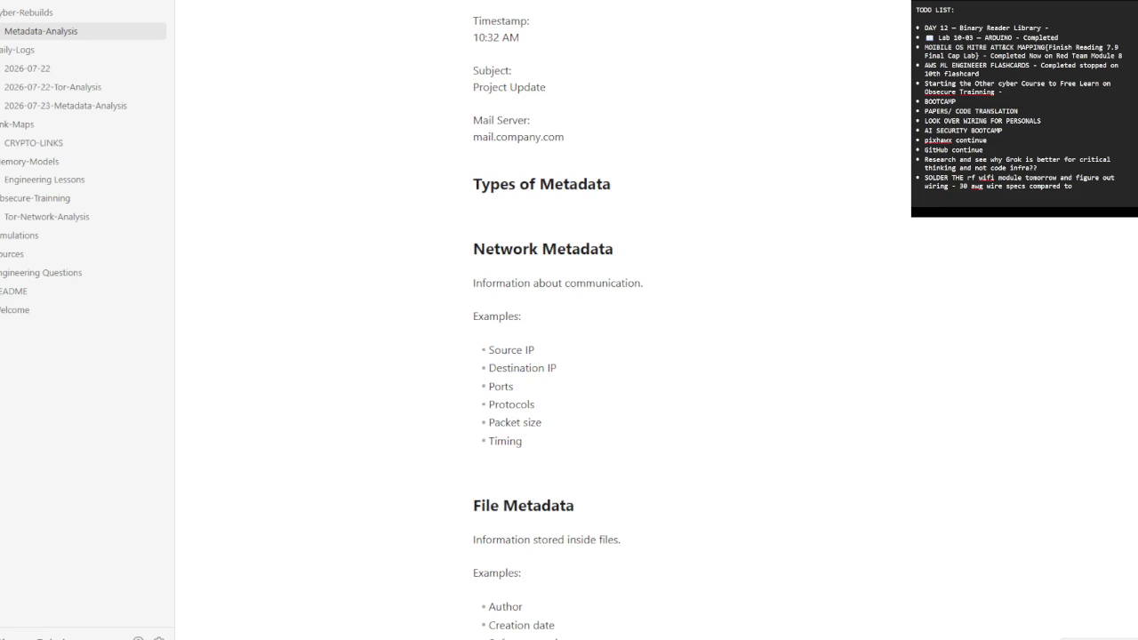
scroll(653, 361, "down", 2)
scroll(651, 361, "down", 2)
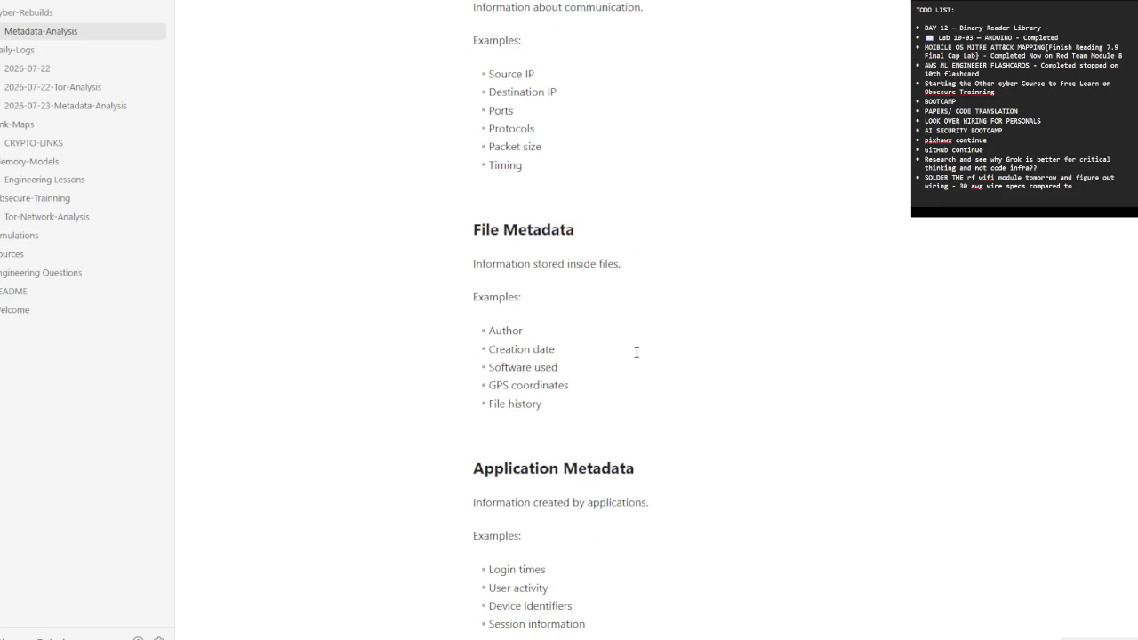
scroll(638, 353, "down", 2)
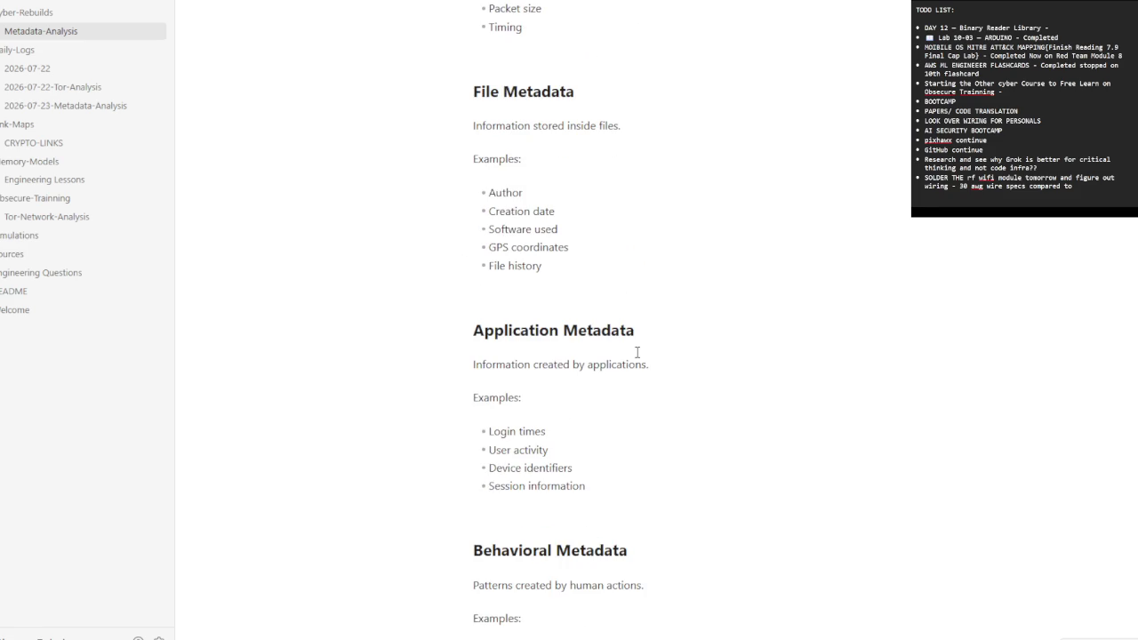
scroll(638, 352, "down", 1)
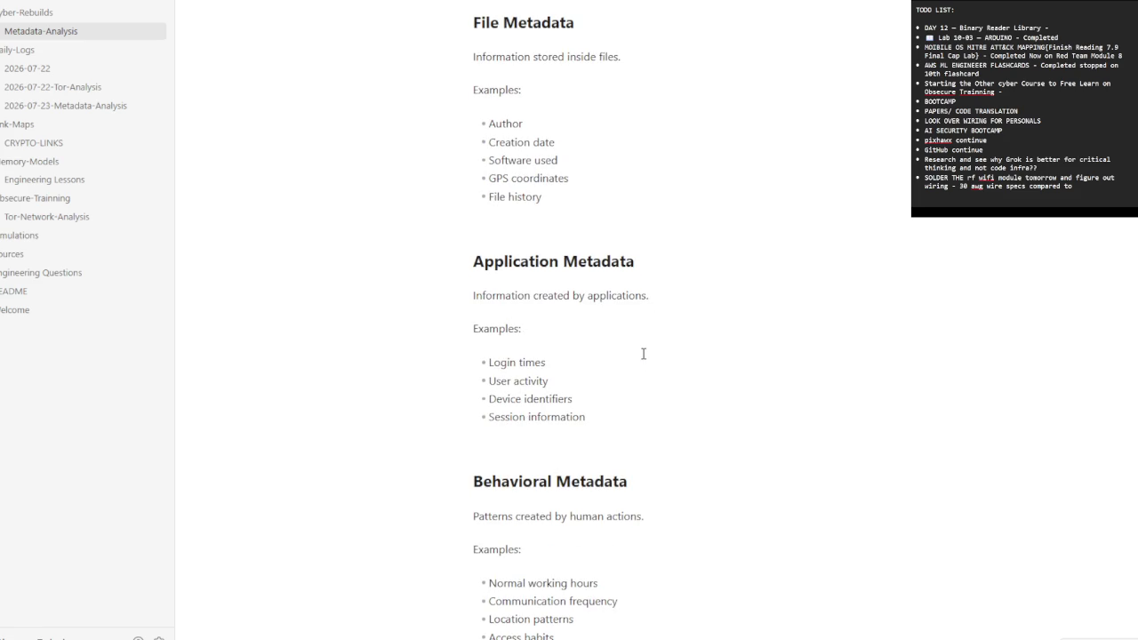
scroll(647, 354, "down", 3)
scroll(650, 357, "down", 3)
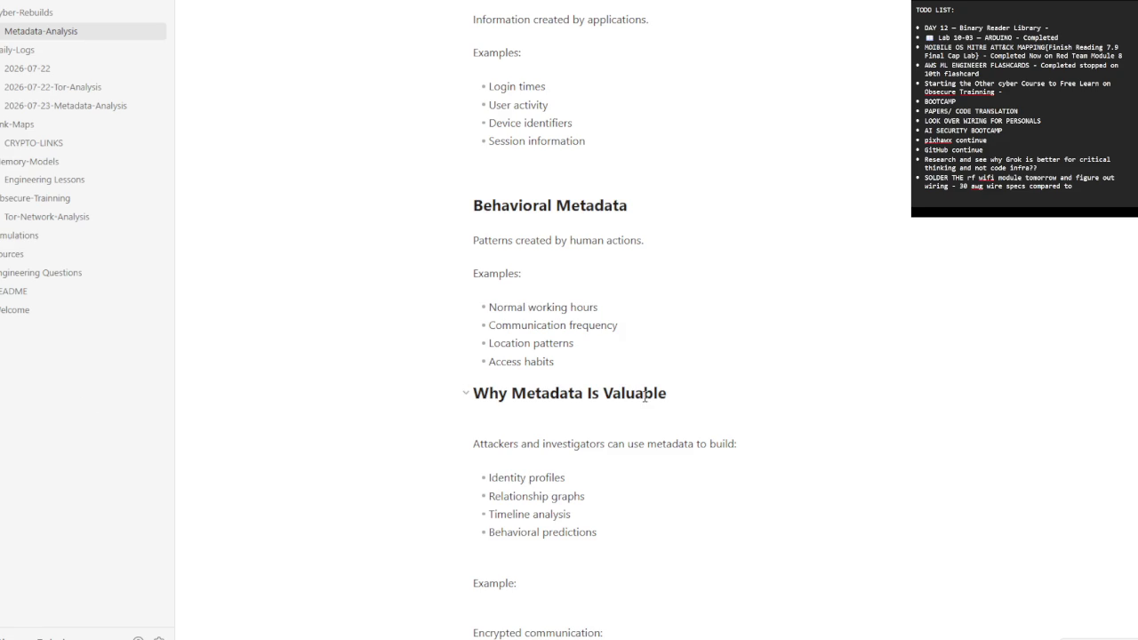
scroll(647, 394, "down", 3)
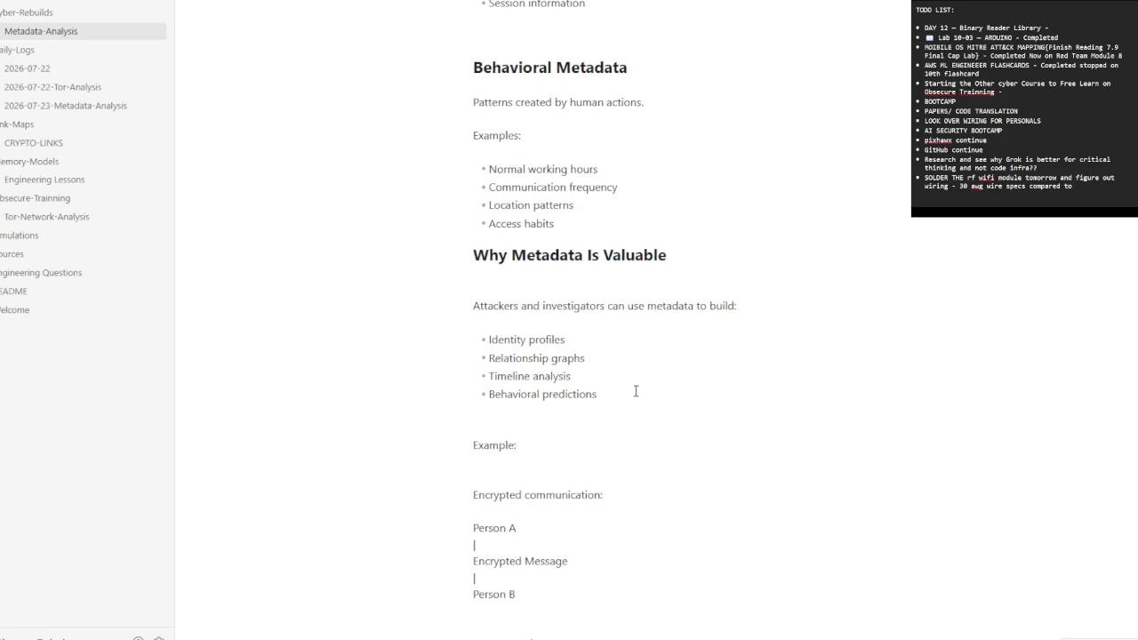
scroll(635, 391, "down", 2)
scroll(635, 390, "down", 3)
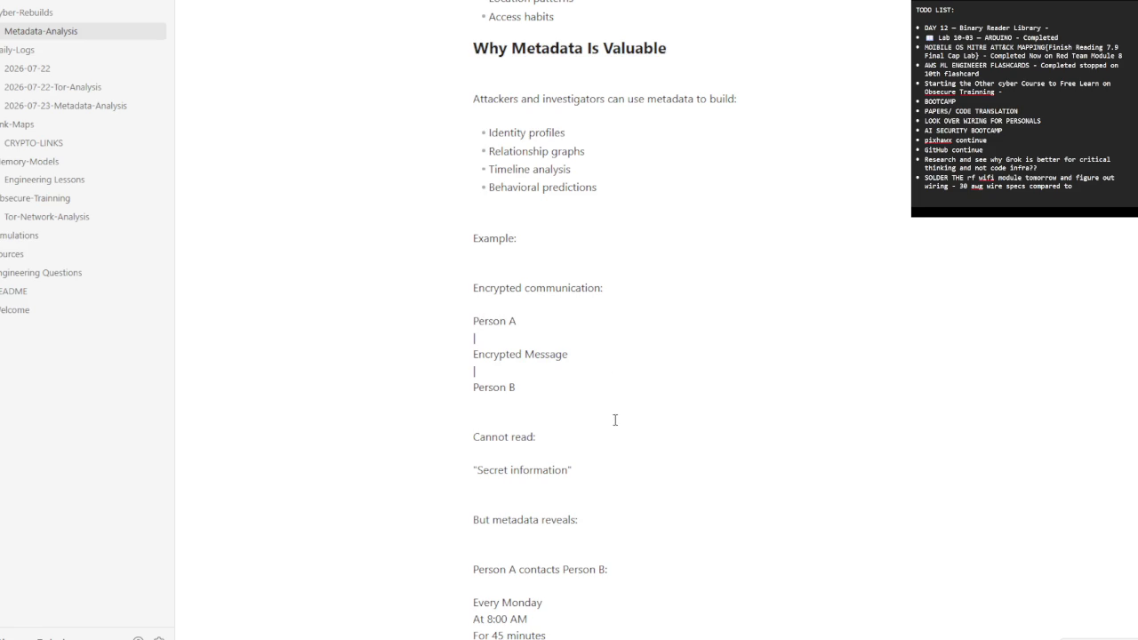
scroll(613, 420, "down", 1)
scroll(602, 420, "down", 1)
scroll(601, 422, "down", 1)
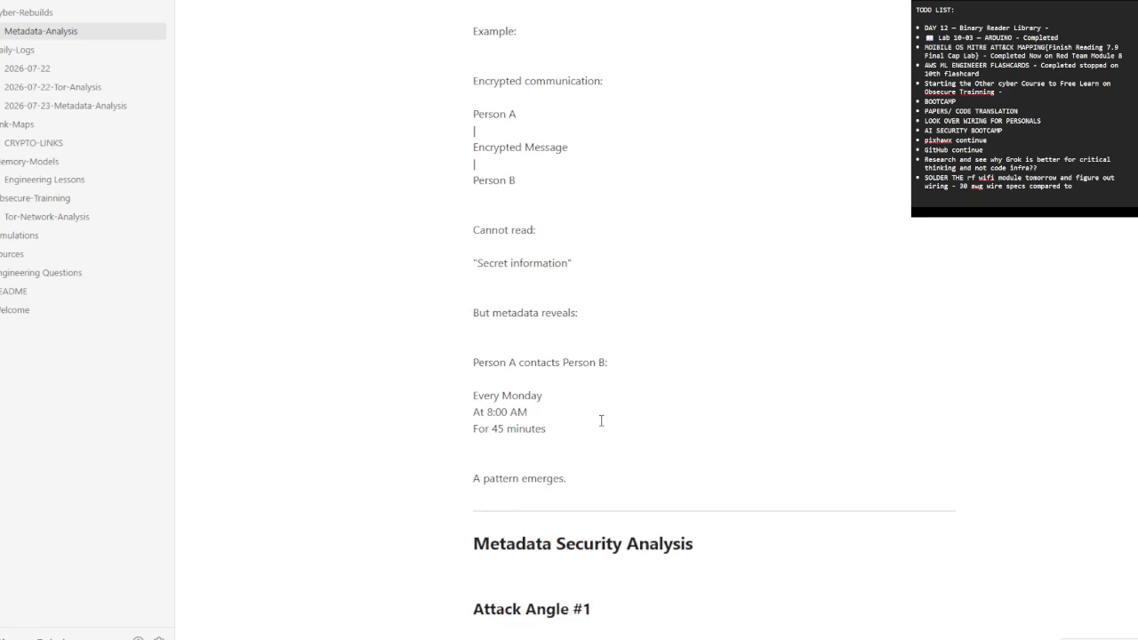
scroll(602, 422, "down", 1)
scroll(603, 425, "down", 1)
scroll(603, 425, "down", 2)
scroll(603, 424, "down", 2)
scroll(603, 421, "down", 1)
scroll(603, 420, "down", 1)
scroll(603, 419, "up", 1)
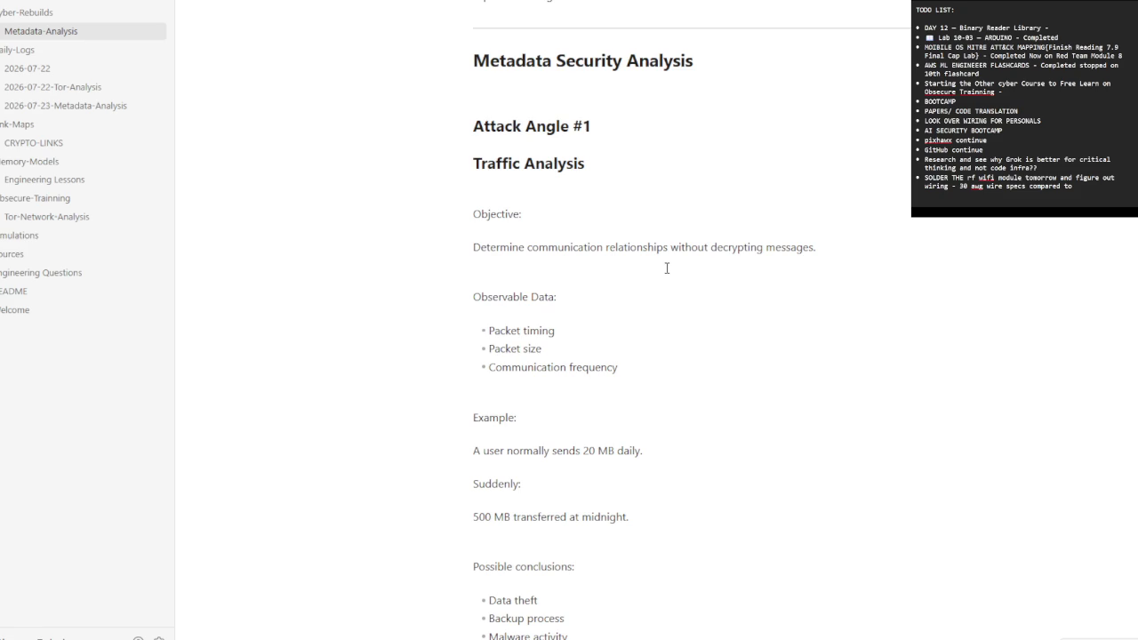
scroll(667, 267, "down", 3)
scroll(667, 319, "down", 2)
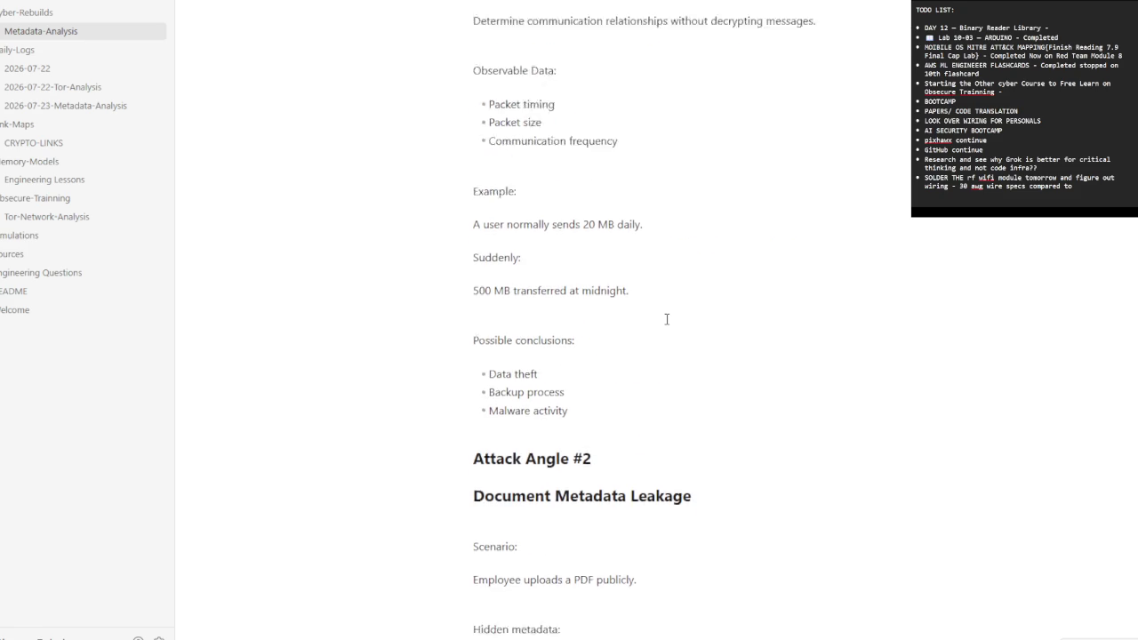
scroll(666, 320, "down", 2)
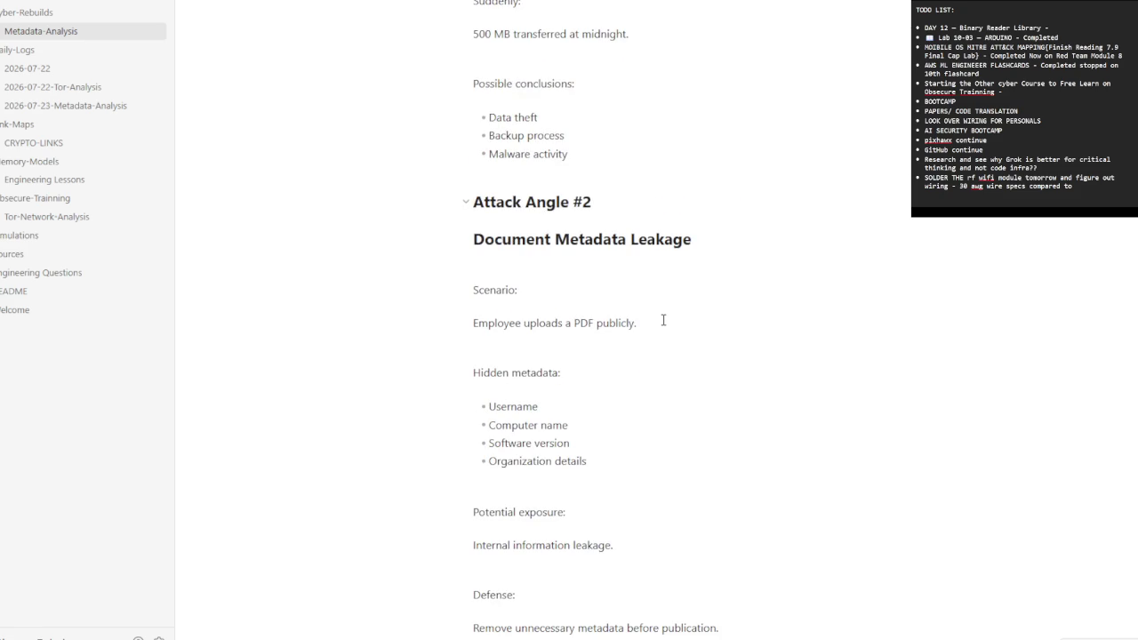
scroll(663, 319, "down", 1)
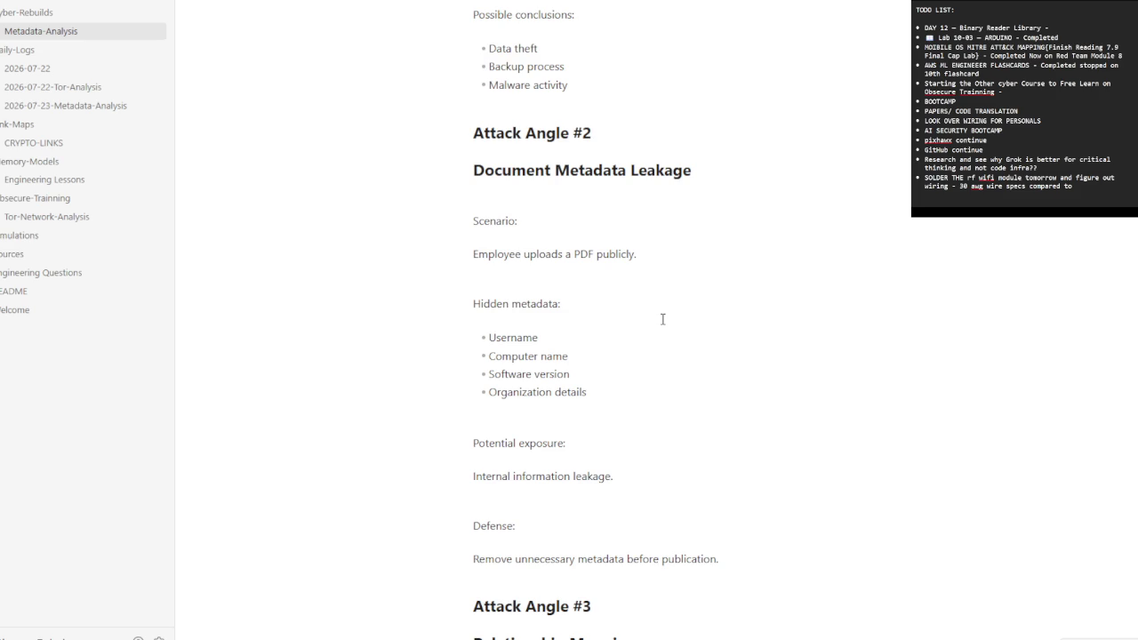
scroll(662, 320, "down", 1)
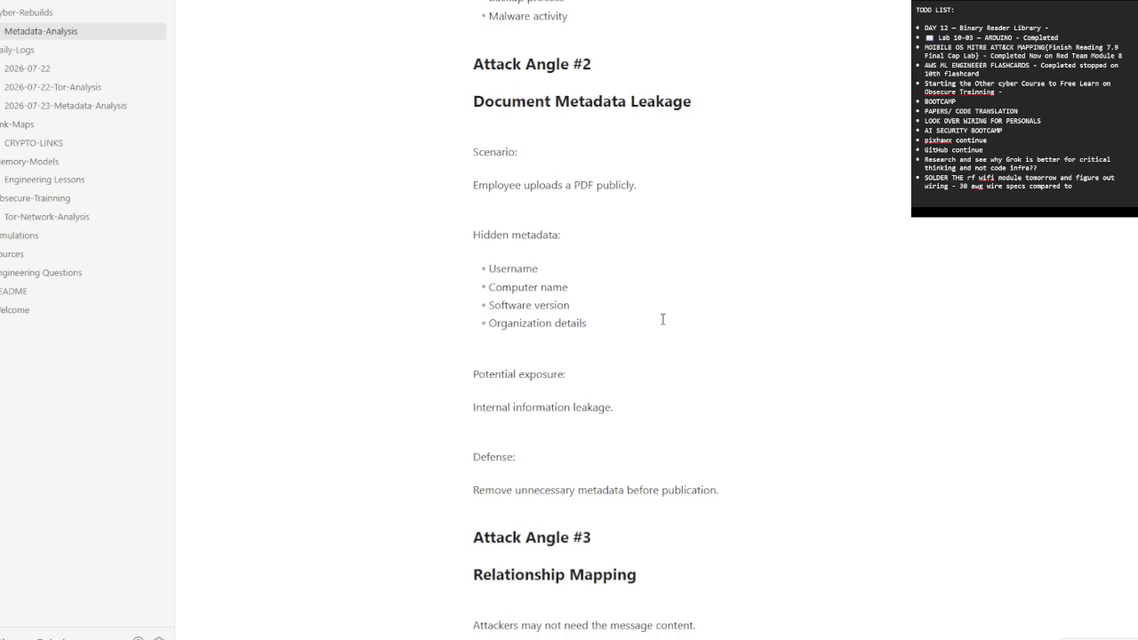
scroll(665, 356, "down", 2)
scroll(658, 400, "down", 1)
scroll(652, 407, "down", 2)
scroll(653, 411, "down", 1)
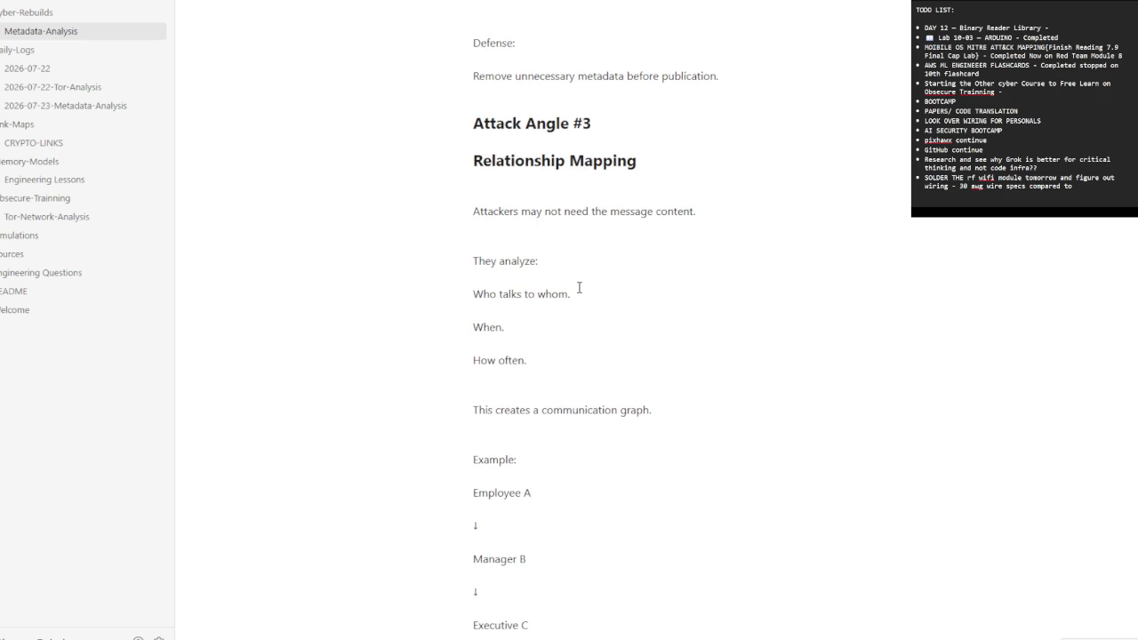
scroll(587, 294, "down", 2)
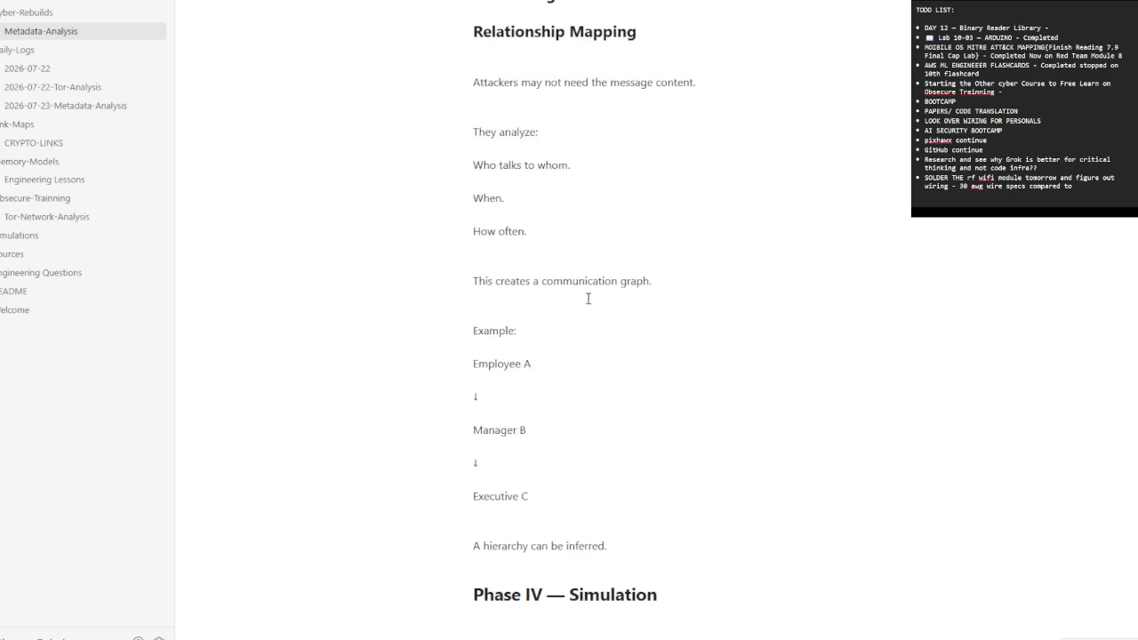
scroll(592, 303, "down", 1)
scroll(591, 304, "down", 1)
scroll(594, 315, "down", 1)
scroll(597, 323, "down", 2)
scroll(596, 324, "down", 2)
scroll(598, 324, "down", 1)
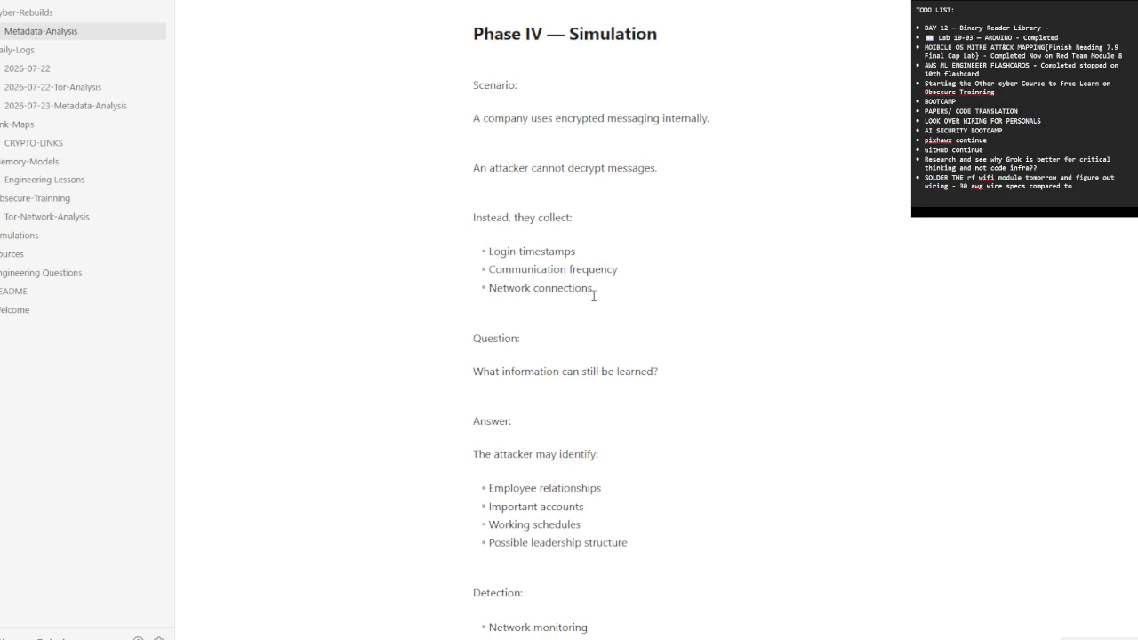
scroll(594, 296, "down", 2)
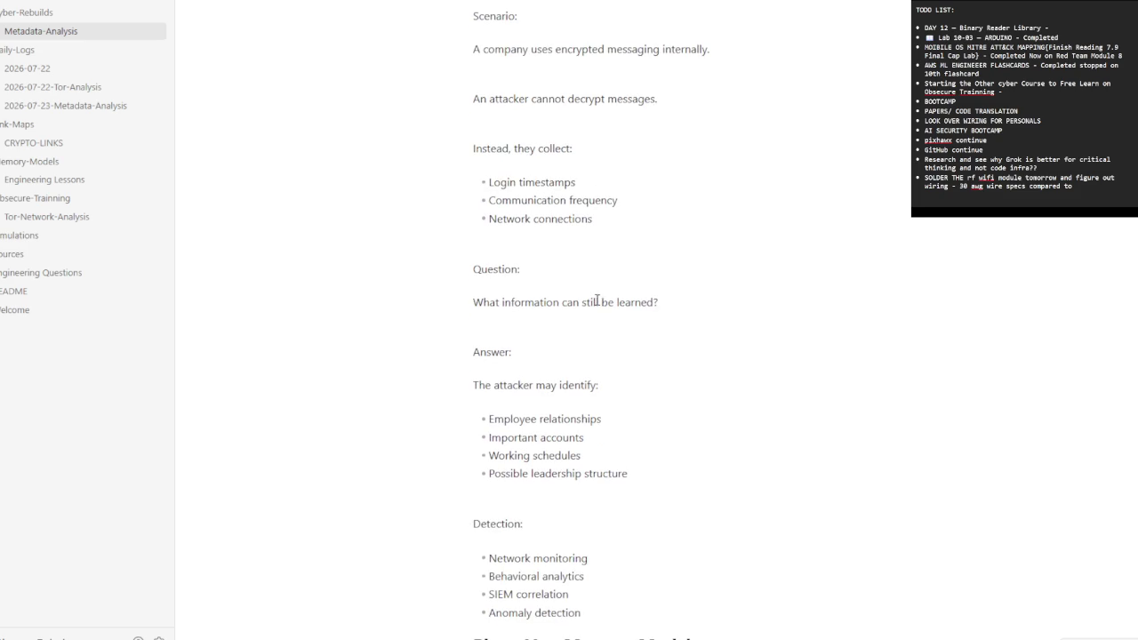
scroll(587, 422, "down", 3)
scroll(587, 433, "down", 3)
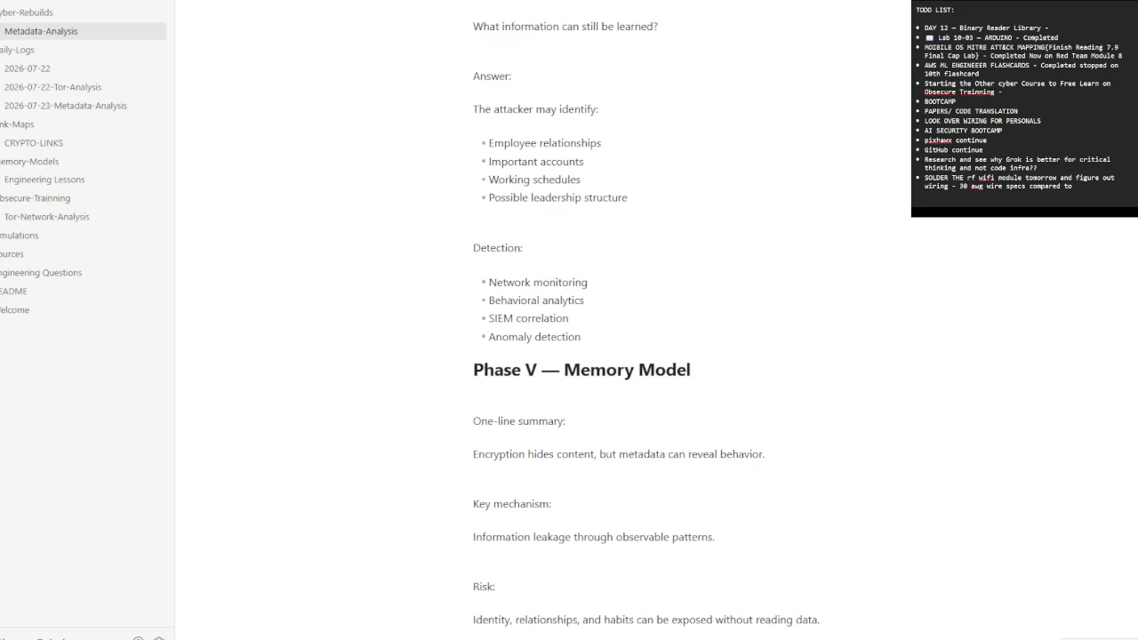
scroll(610, 409, "down", 1)
scroll(610, 412, "down", 1)
scroll(609, 414, "down", 1)
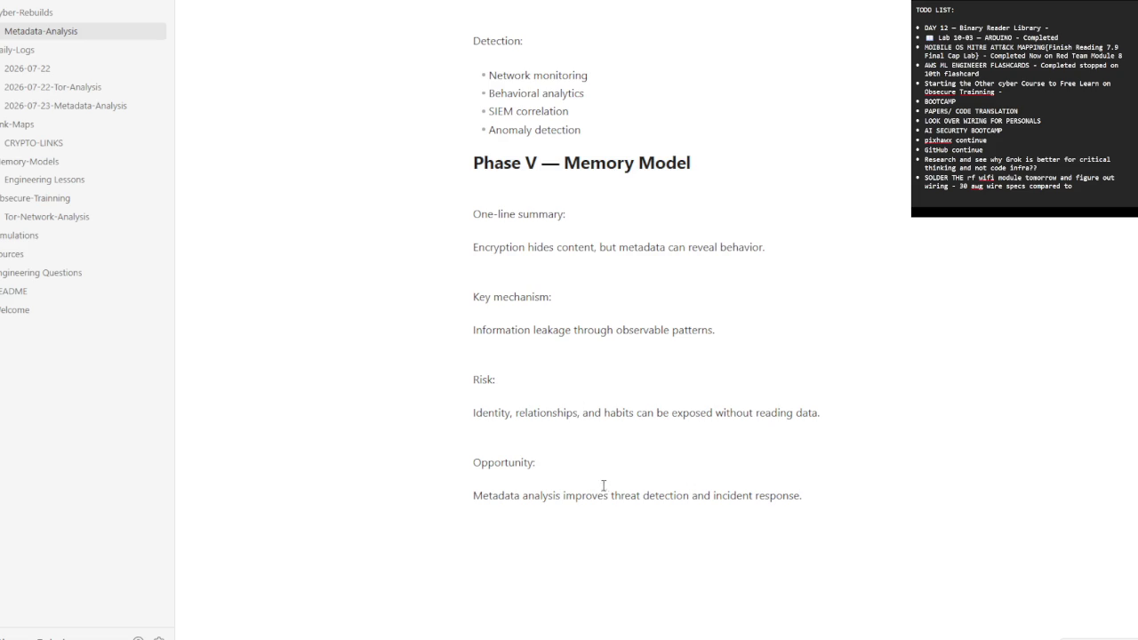
left_click(826, 509)
- Remove questions 1–5 from 2026-07-23-Metadata-Analysis, keeping the Day 3 heading and instruction line
left_click(104, 110)
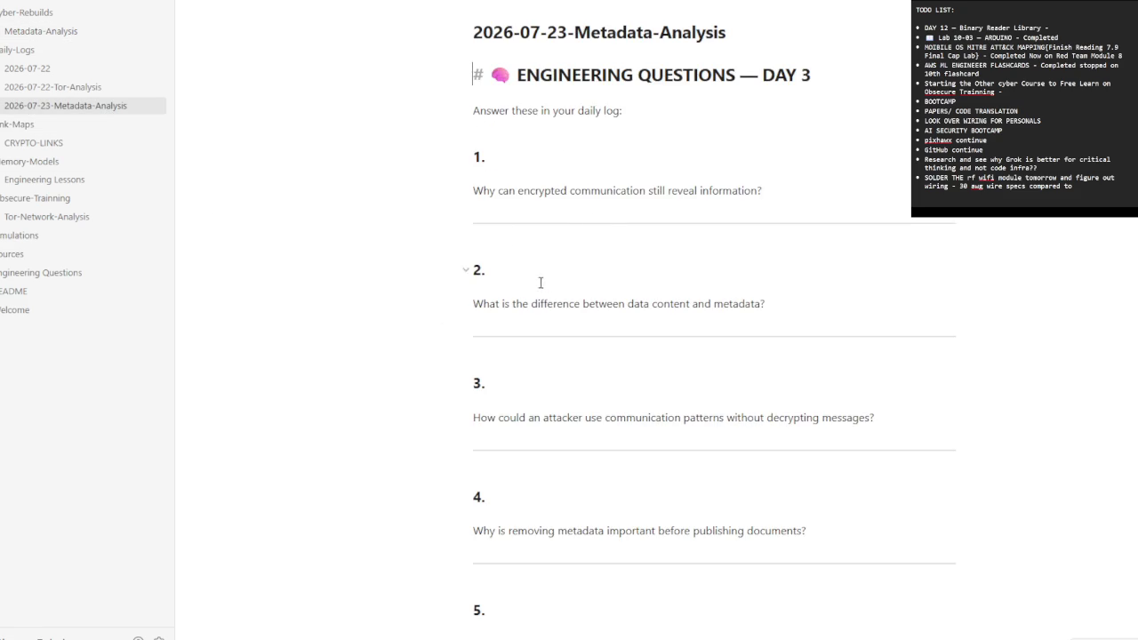
mouse_move(472, 151)
left_mouse_down()
mouse_move(595, 397)
mouse_move(884, 437)
left_mouse_up()
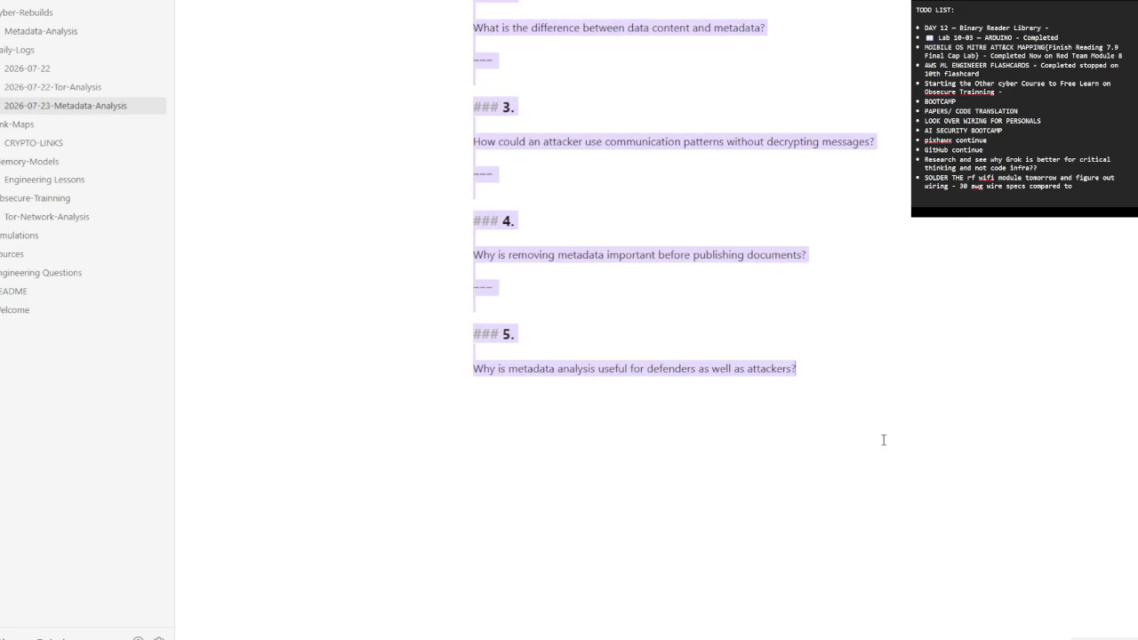
key("BackSpace")
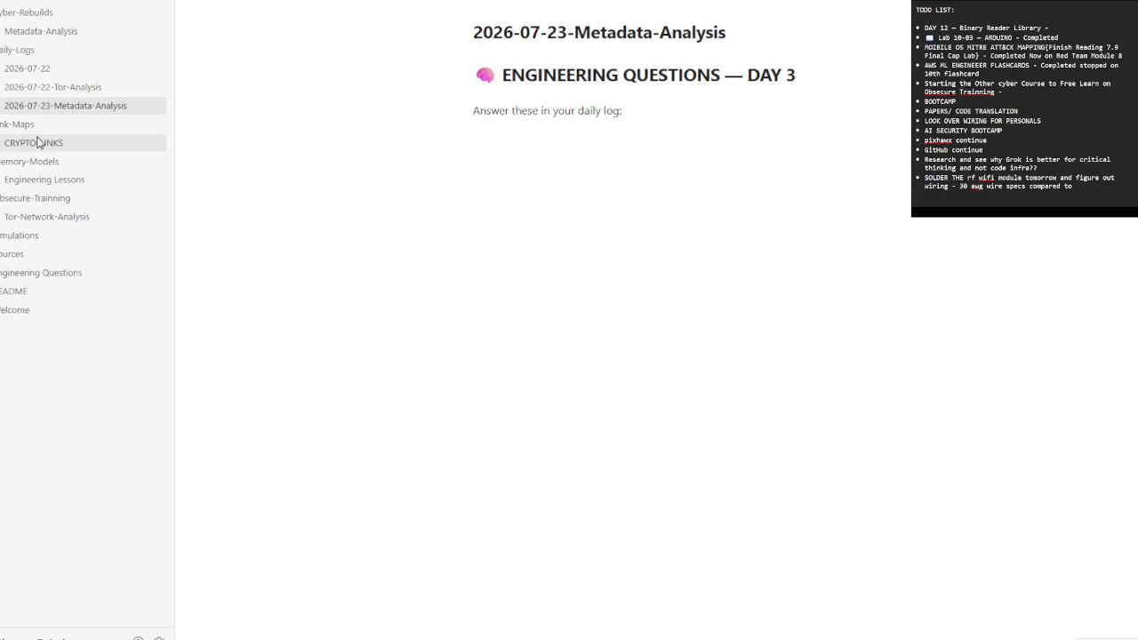
left_click(51, 180)
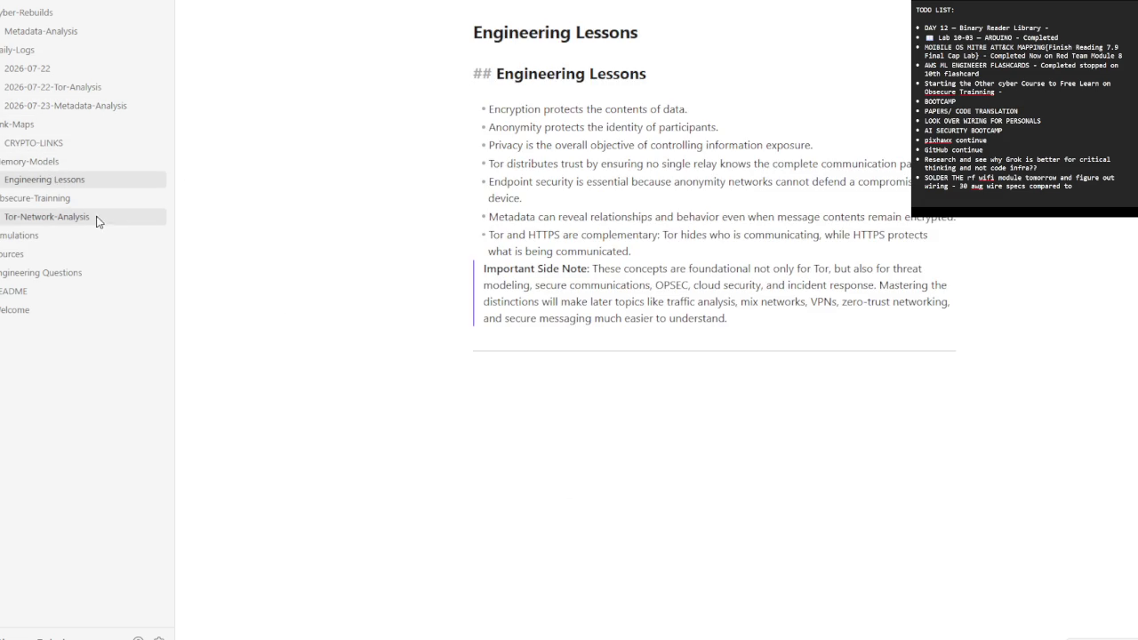
- In Engineering Questions, select Engineering Question 1 through the Encryption section and cut it
left_click(97, 218)
scroll(588, 476, "down", 5)
scroll(589, 476, "up", 4)
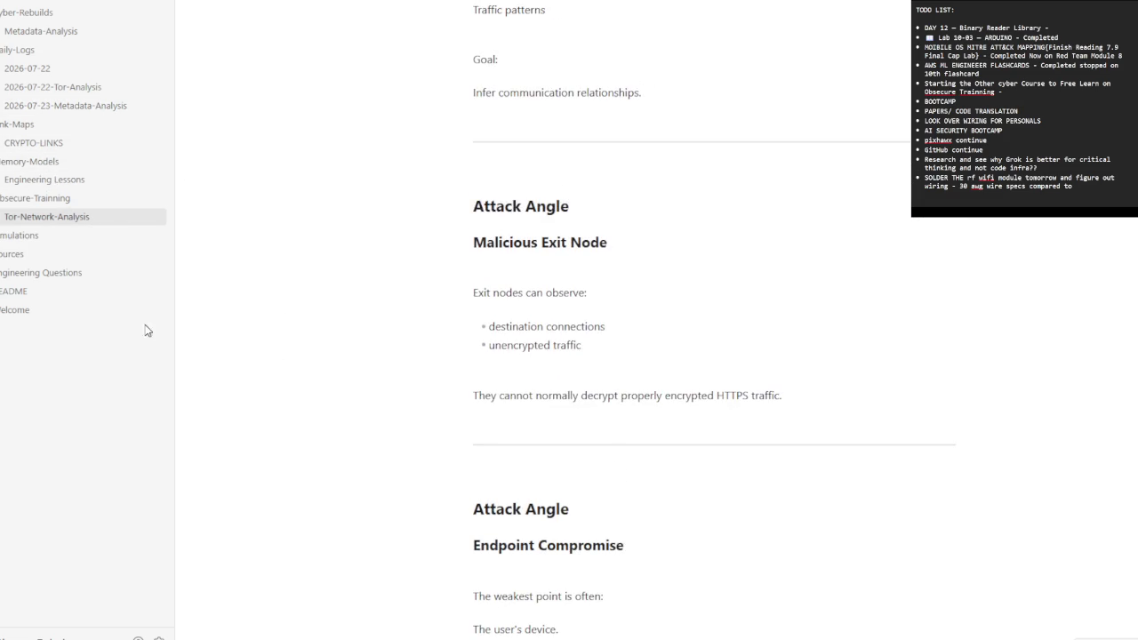
left_click(102, 277)
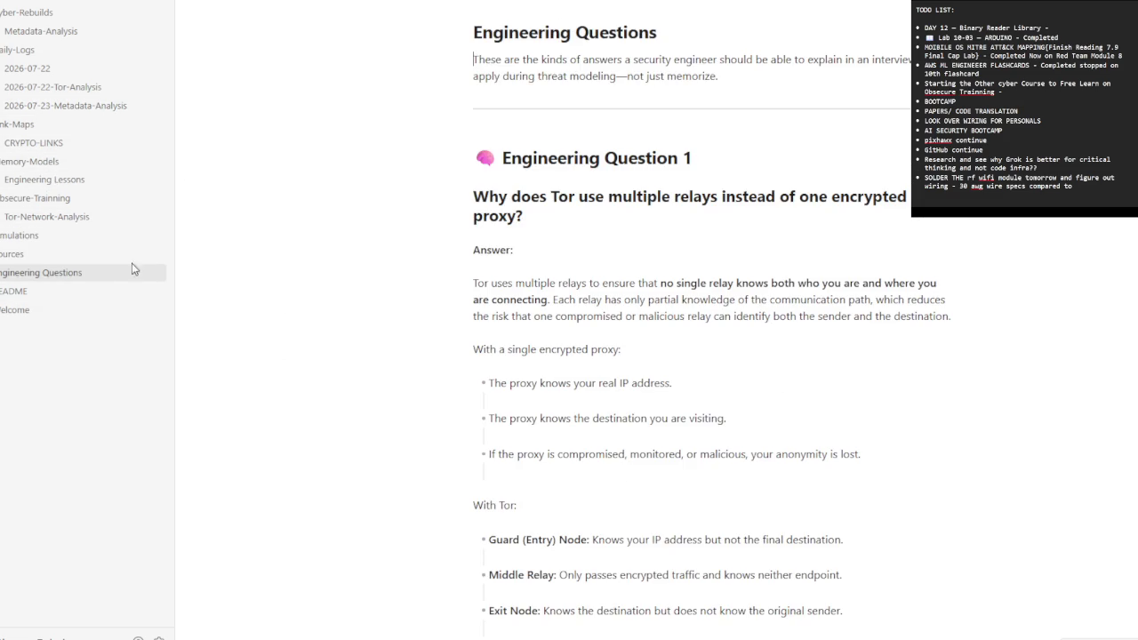
left_click(478, 157)
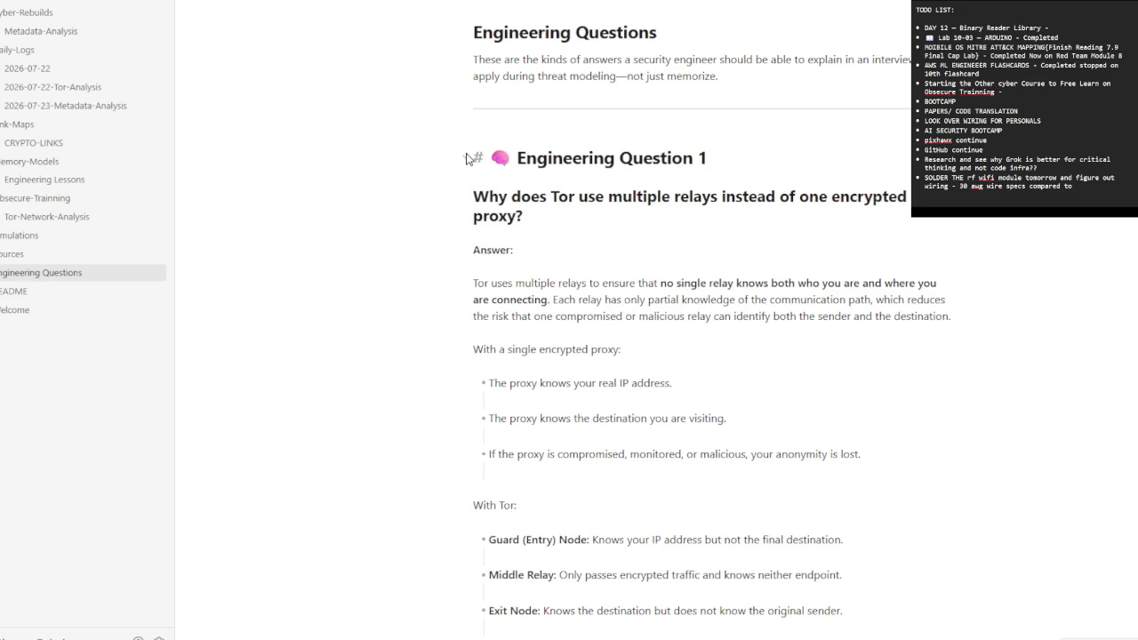
mouse_move(475, 157)
left_mouse_down()
mouse_move(565, 252)
mouse_move(665, 412)
left_mouse_up()
scroll(665, 412, "down", 10)
scroll(673, 499, "down", 5)
scroll(676, 507, "down", 5)
scroll(677, 515, "down", 5)
scroll(679, 526, "down", 4)
mouse_move(673, 499)
left_mouse_down()
mouse_move(679, 525)
mouse_move(884, 443)
left_mouse_up()
scroll(680, 525, "up", 5)
scroll(665, 521, "up", 1)
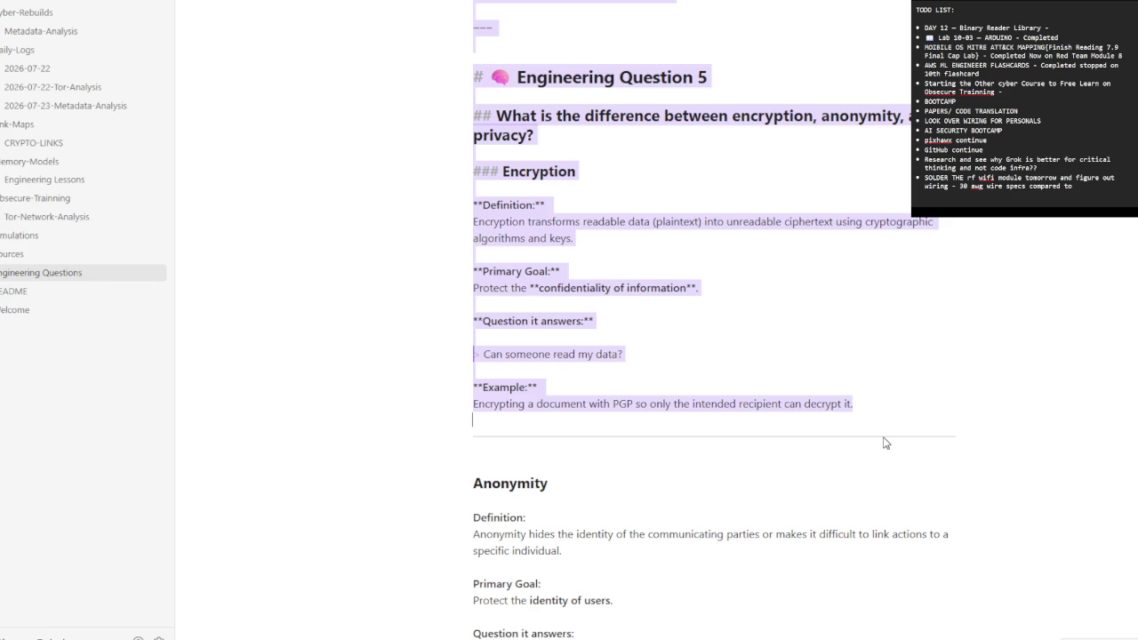
scroll(885, 440, "down", 10)
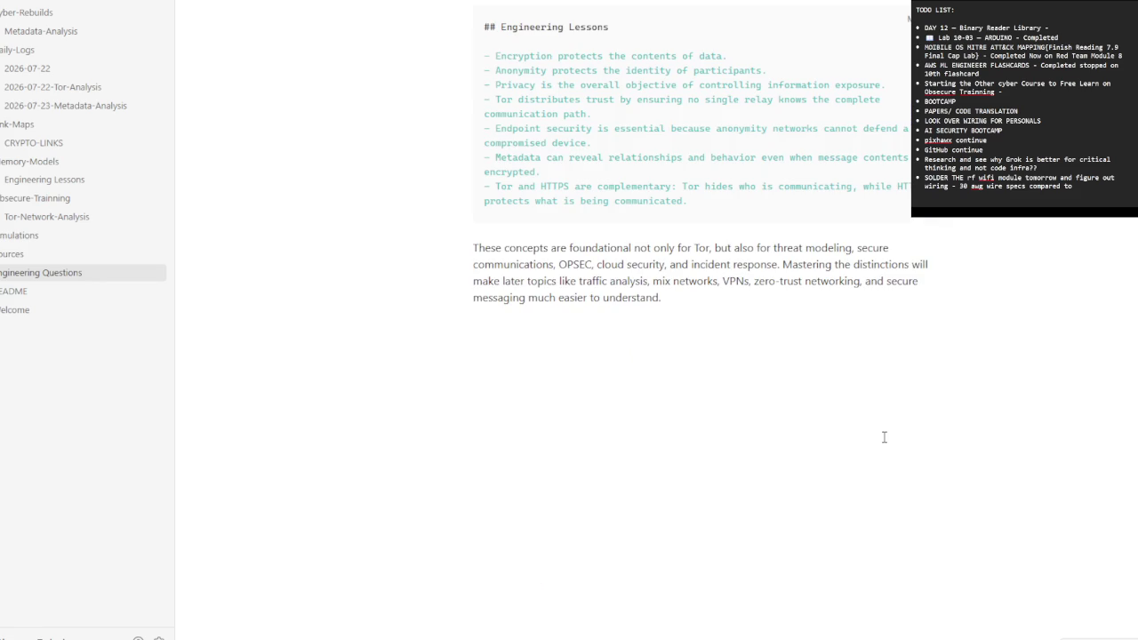
scroll(885, 437, "up", 4)
scroll(885, 438, "up", 4)
scroll(569, 235, "up", 3)
scroll(555, 230, "up", 1)
- Remove the leftover empty line and extra horizontal rule below the intro
left_click(538, 158)
key("BackSpace")
key("BackSpace")
key("BackSpace")
key("BackSpace")
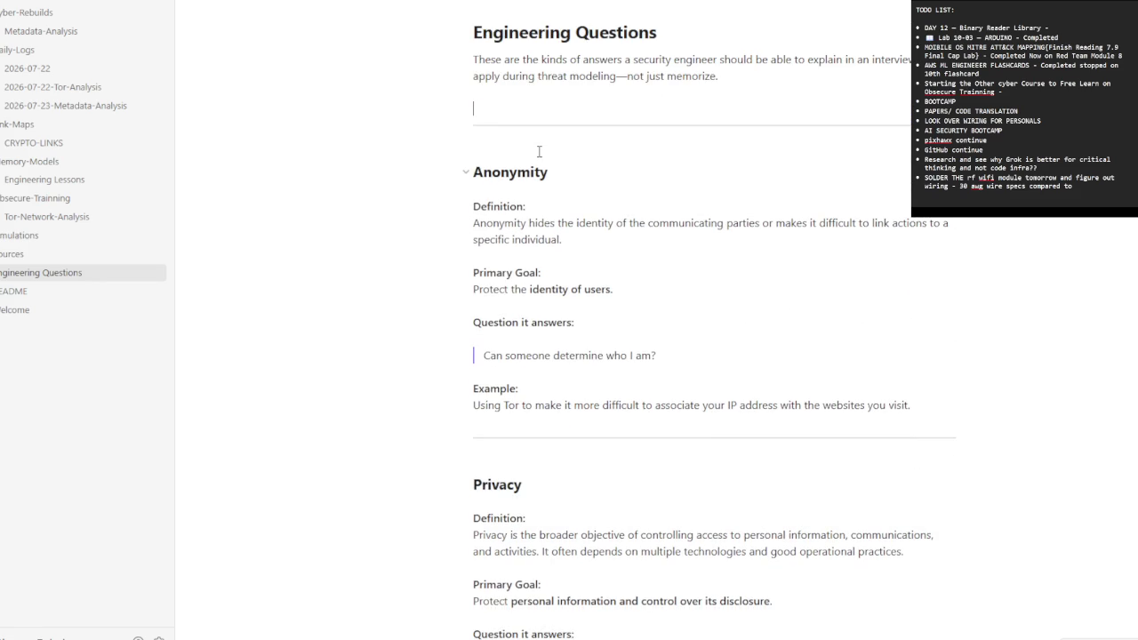
key("BackSpace")
scroll(534, 155, "down", 10)
scroll(525, 195, "down", 3)
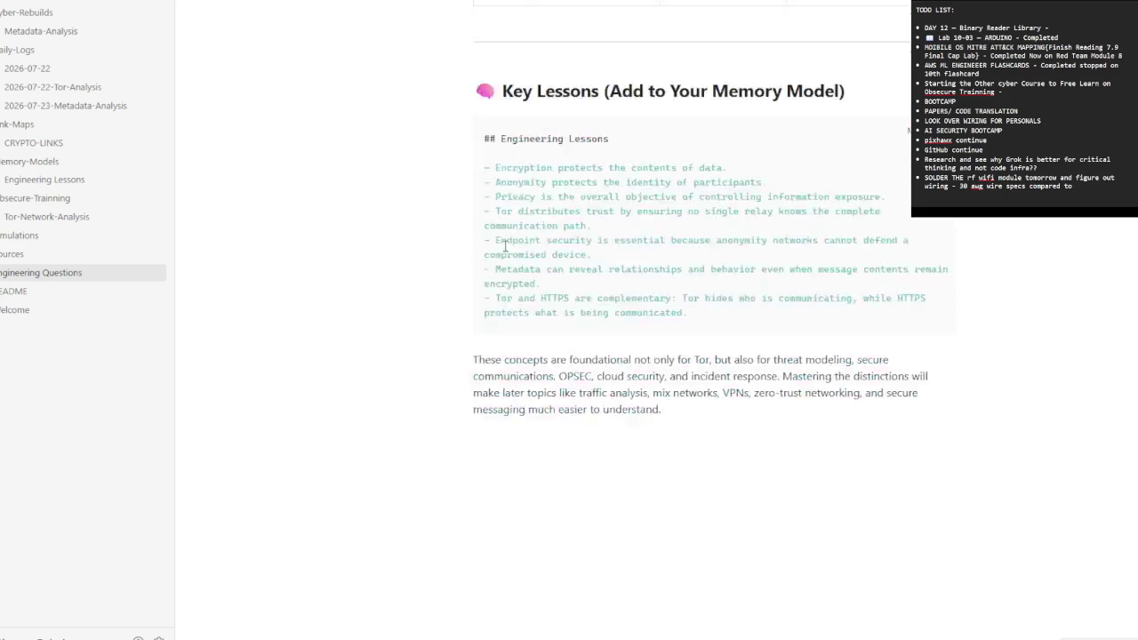
scroll(503, 155, "up", 1)
- Delete the Key Lessons code fences and turn the closing paragraph into a '> ' blockquote
left_click(502, 155)
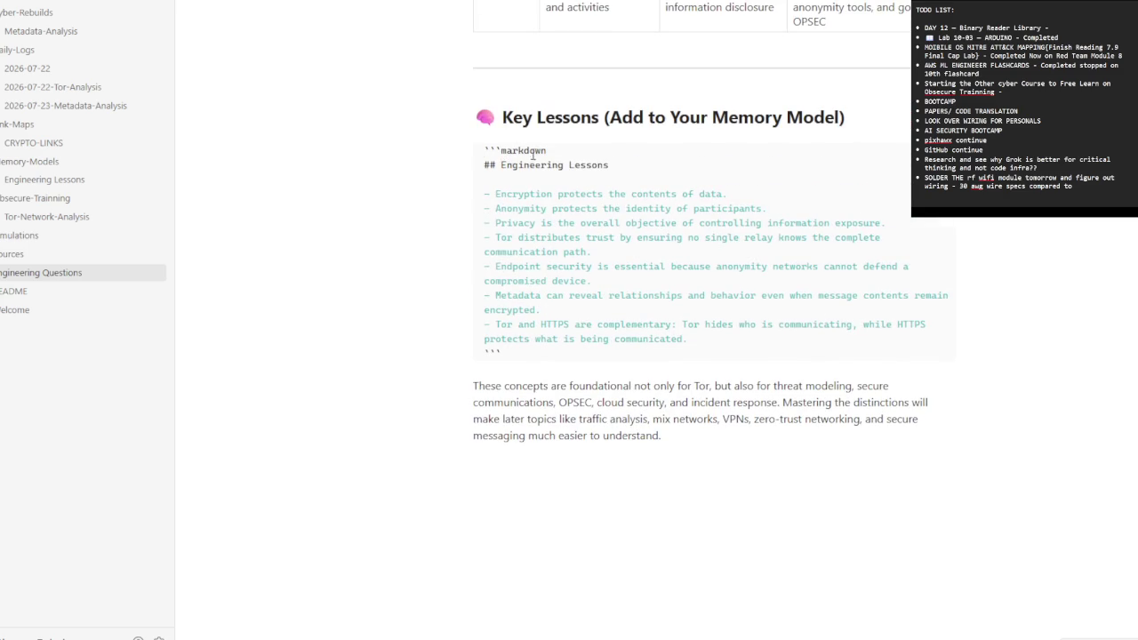
left_click_drag(546, 151, 461, 162)
key("BackSpace")
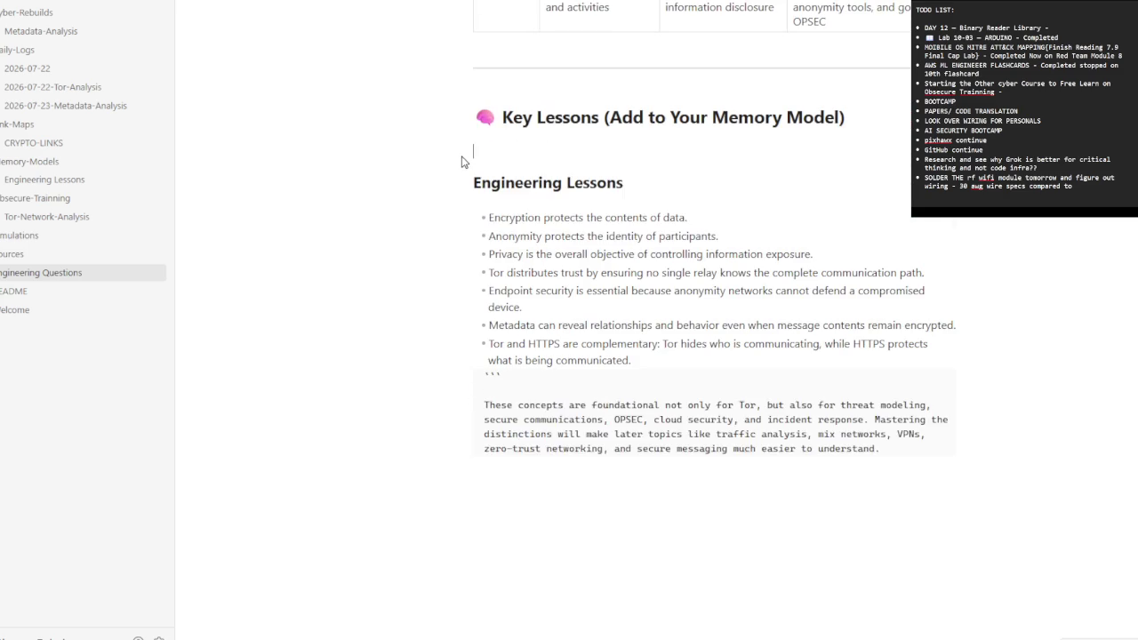
key("BackSpace")
left_click(518, 456)
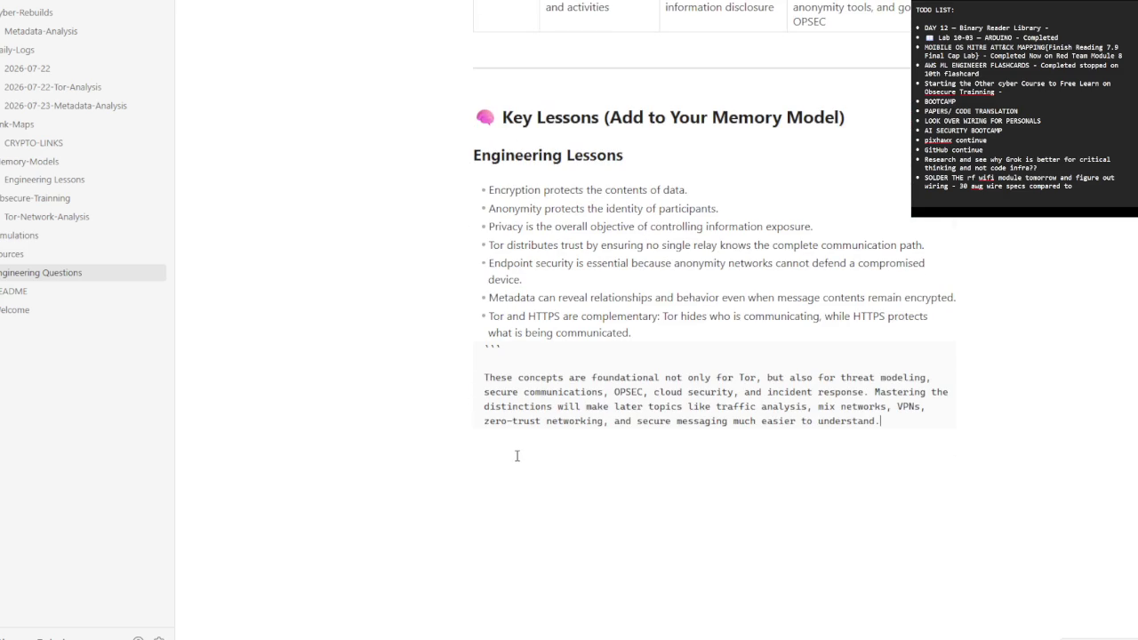
left_click(531, 350)
key("BackSpace")
key("BackSpace")
key("BackSpace")
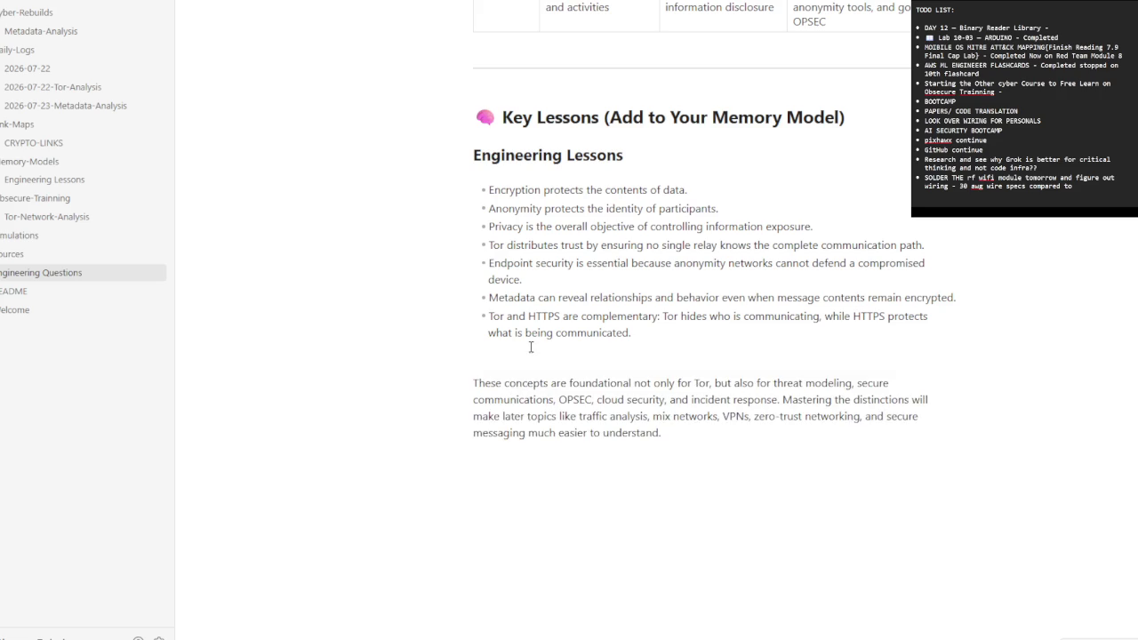
key("BackSpace")
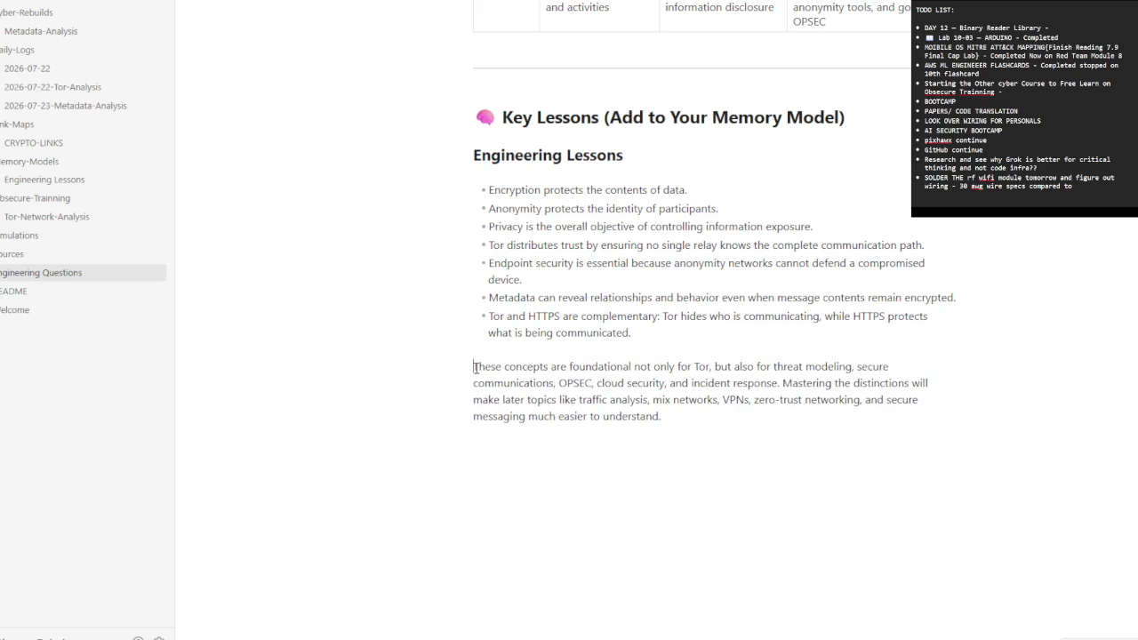
type(">")
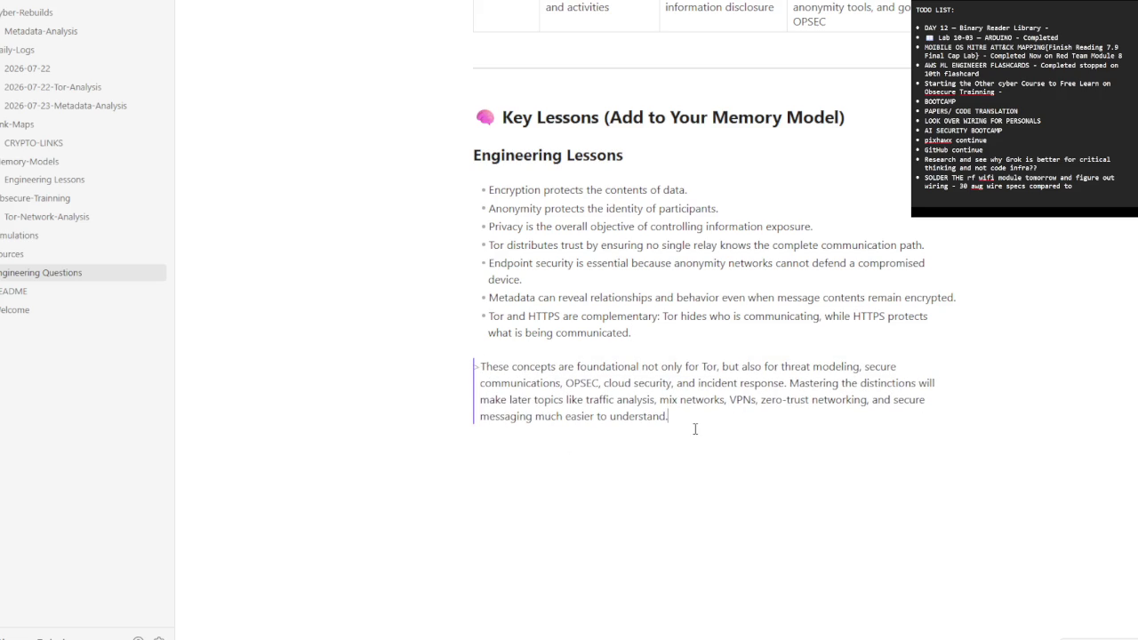
left_click(681, 315)
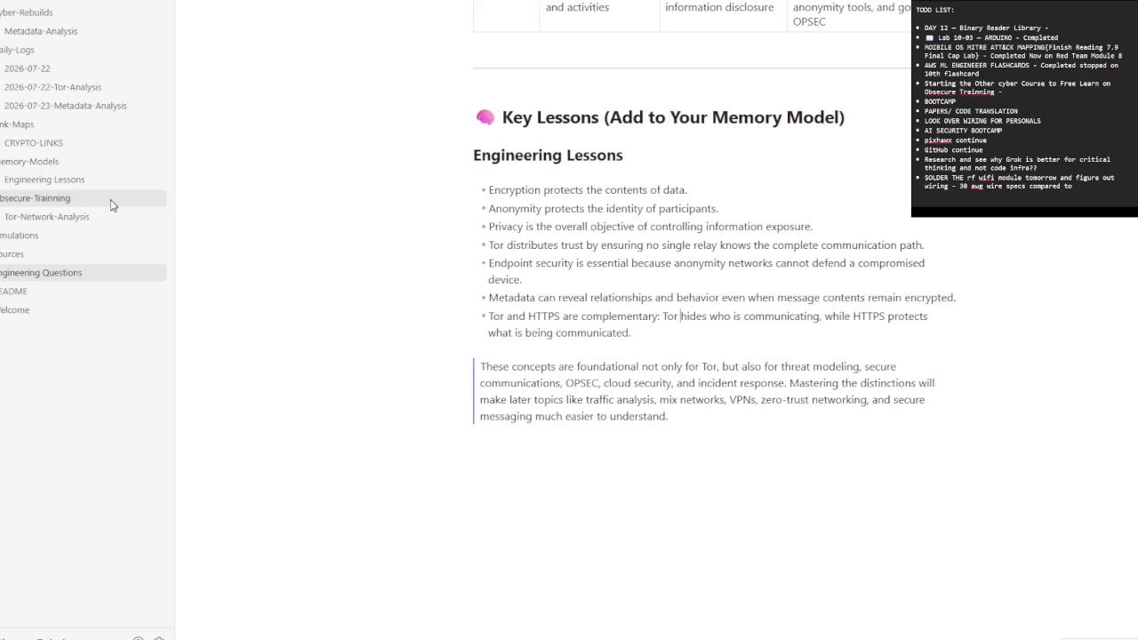
left_click(52, 105)
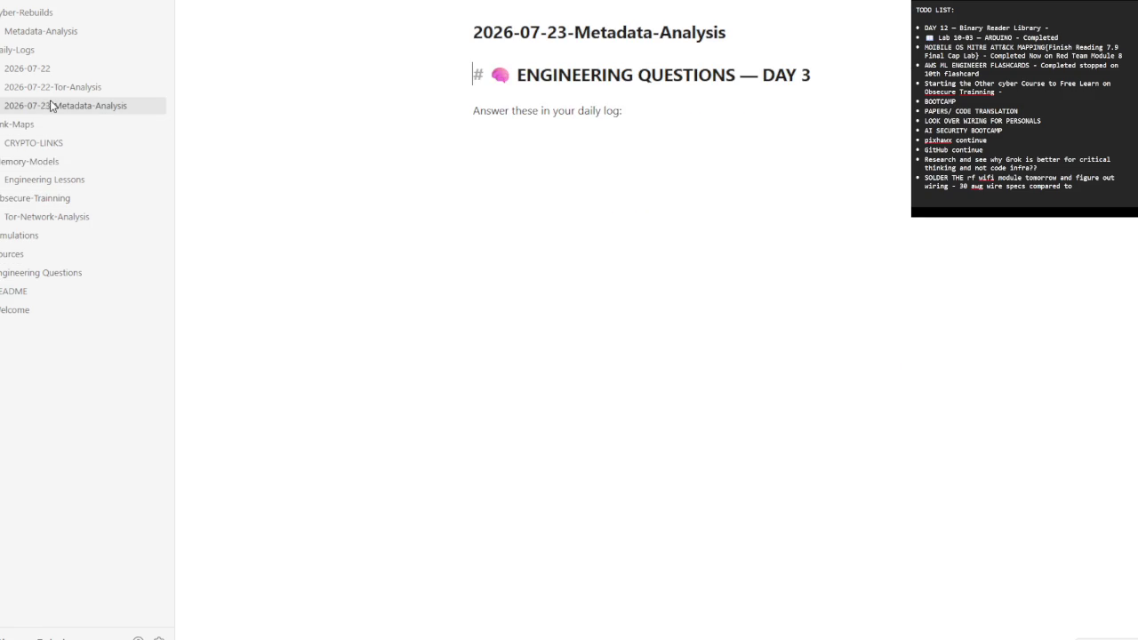
- Paste the cut Engineering Questions over the 'Answer these in your daily log:' line and review
left_click(535, 135)
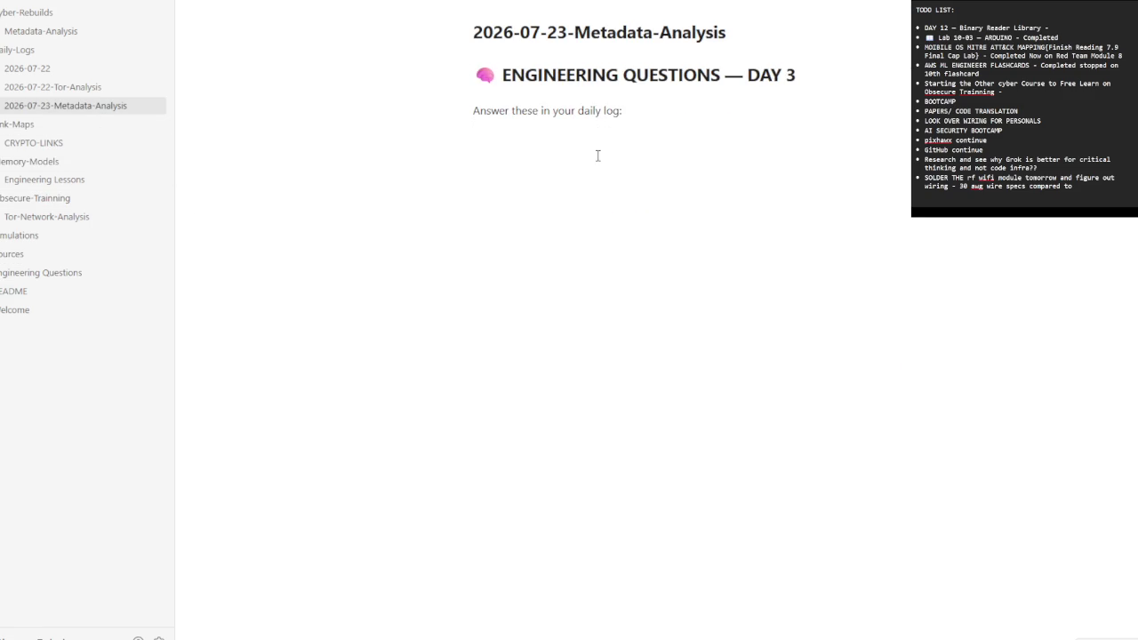
key("shift+Up")
key("ctrl+v")
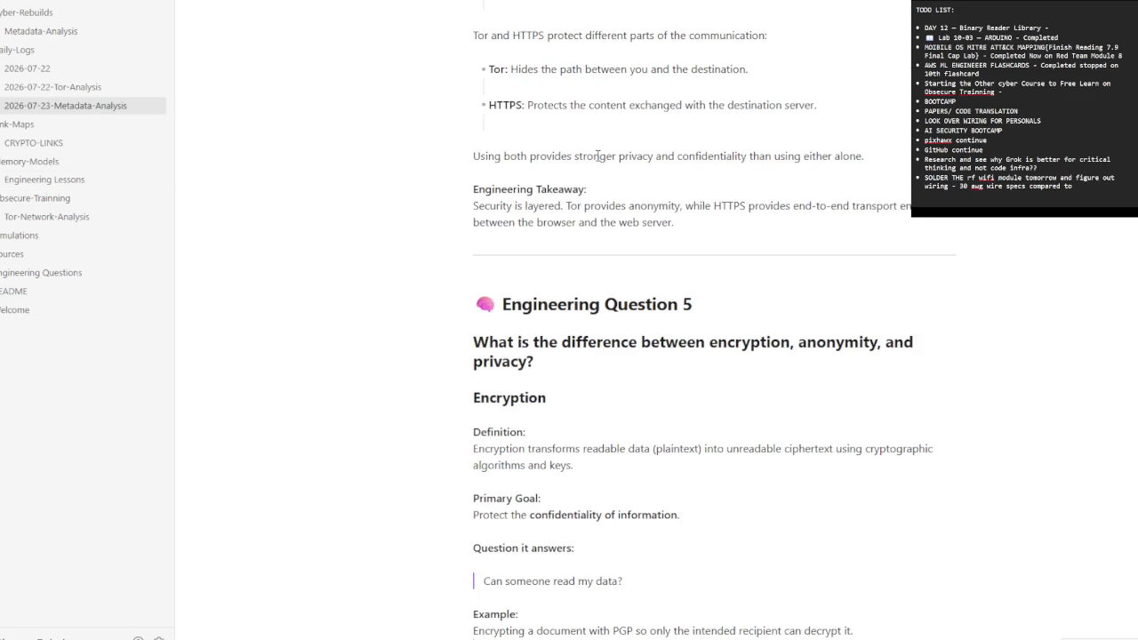
scroll(617, 254, "up", 5)
scroll(618, 254, "up", 5)
scroll(617, 254, "up", 5)
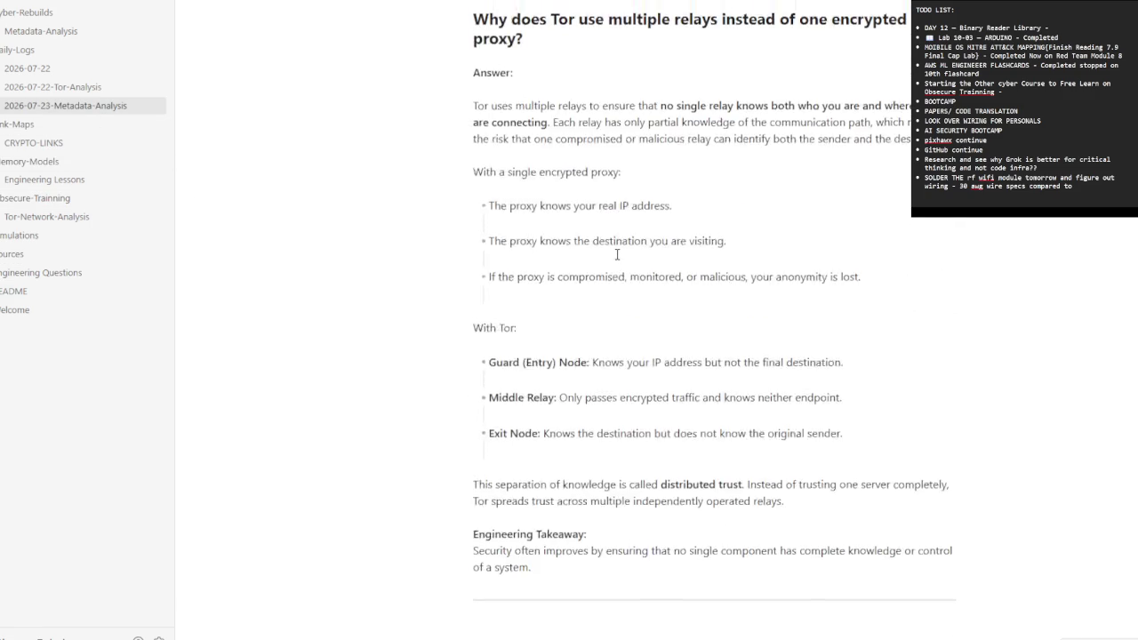
scroll(859, 579, "up", 3)
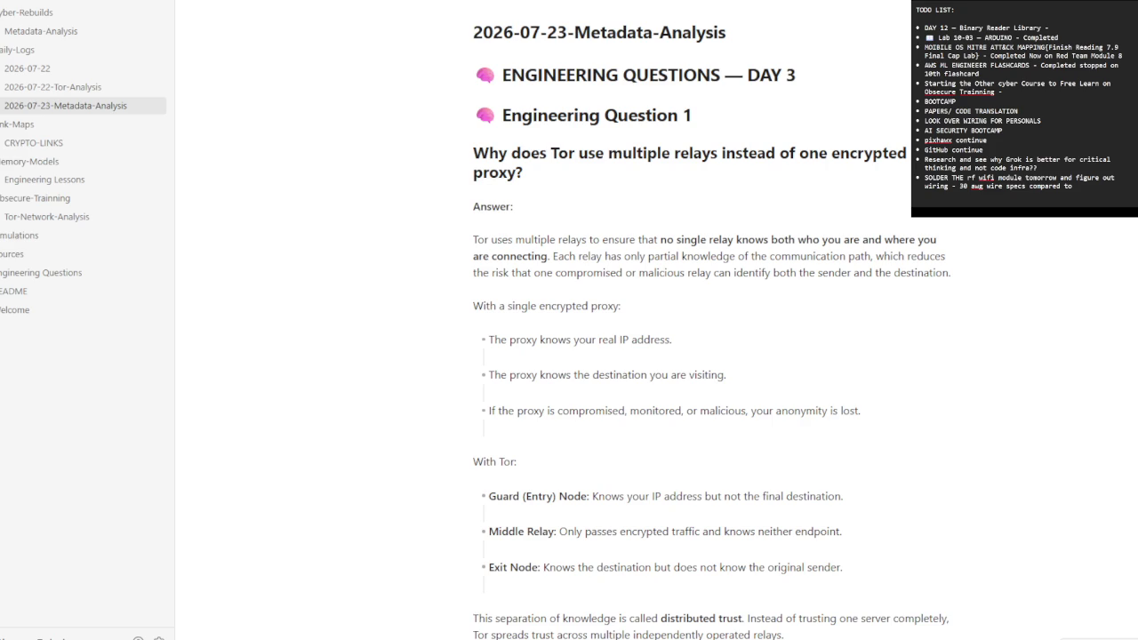
- Read the Day 3 answers down to Question 5 on encryption, anonymity and privacy, then view CRYPTO-LINKS
scroll(747, 506, "down", 3)
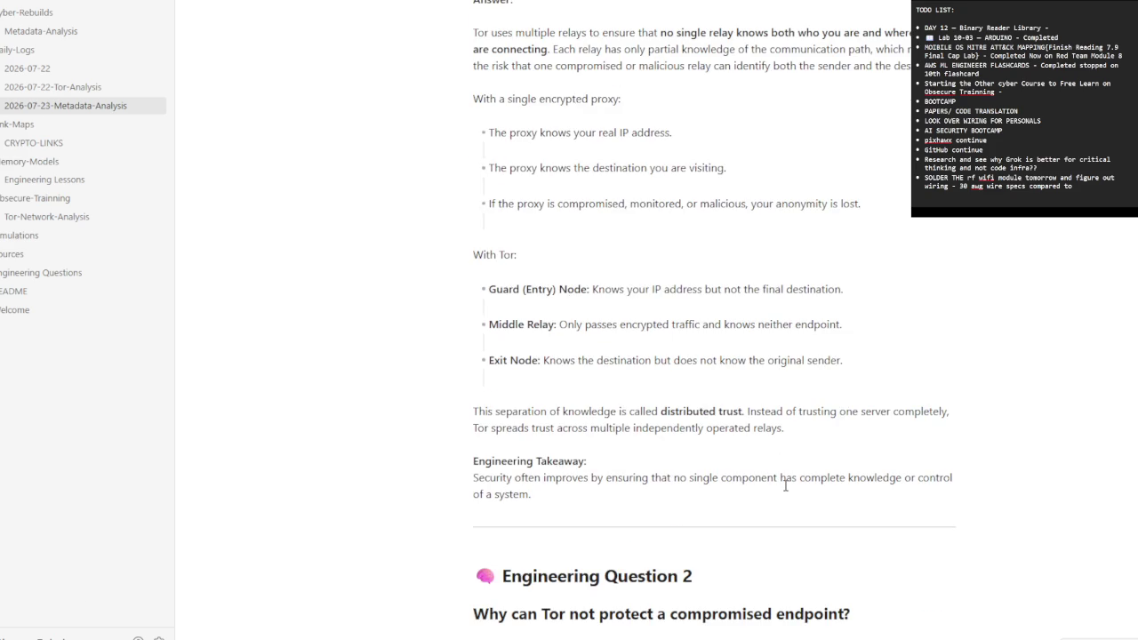
scroll(752, 494, "down", 2)
scroll(749, 494, "down", 1)
scroll(749, 493, "down", 1)
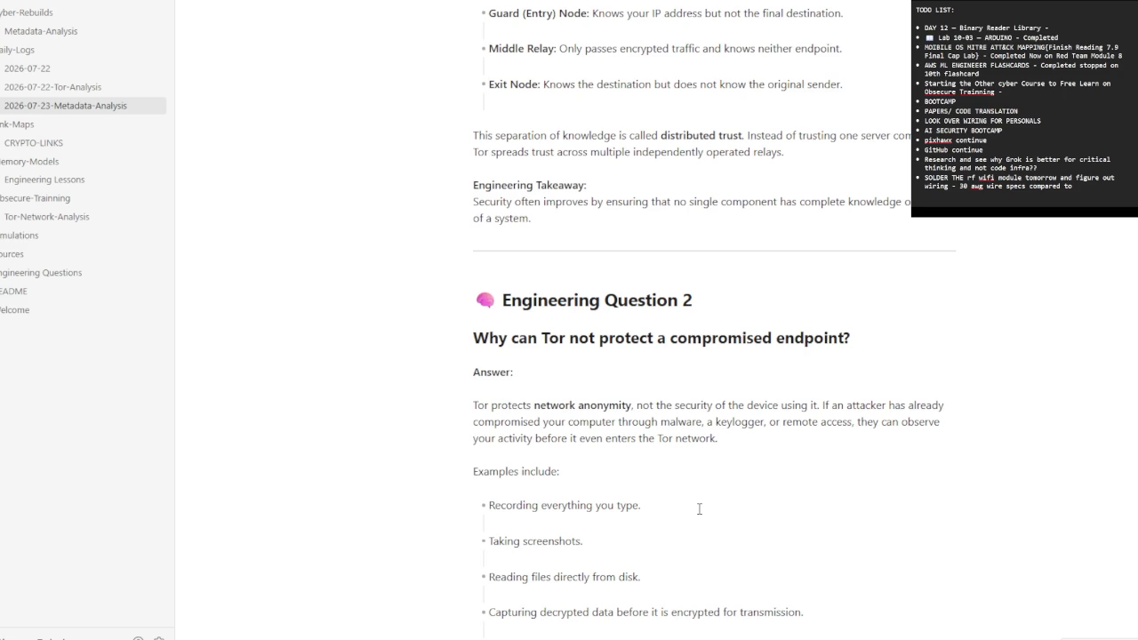
scroll(627, 520, "down", 3)
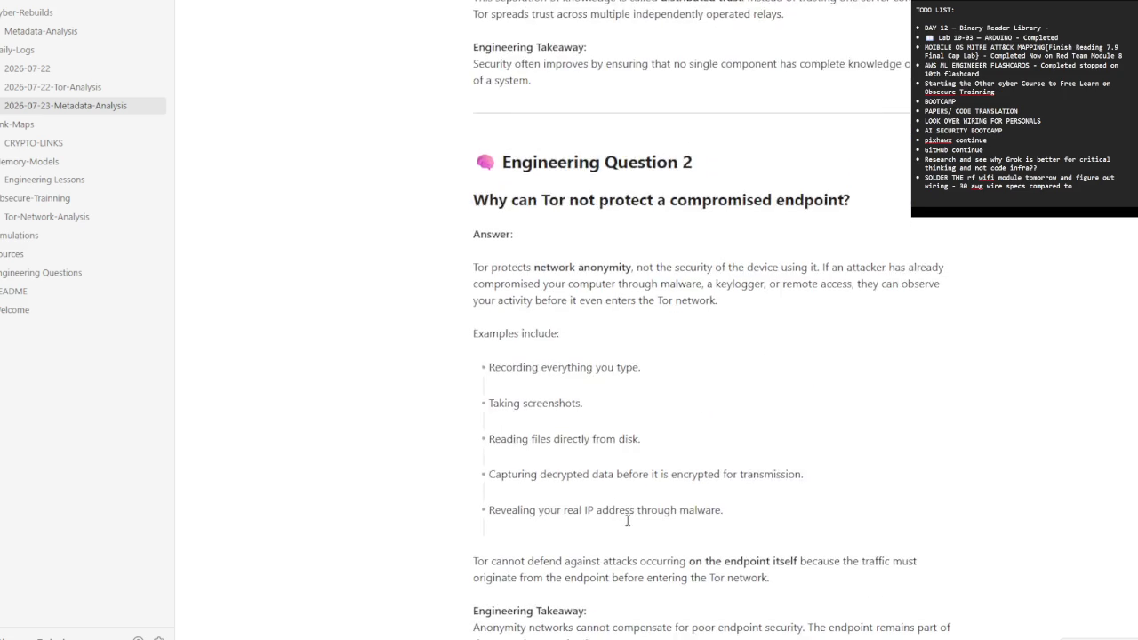
scroll(627, 520, "down", 3)
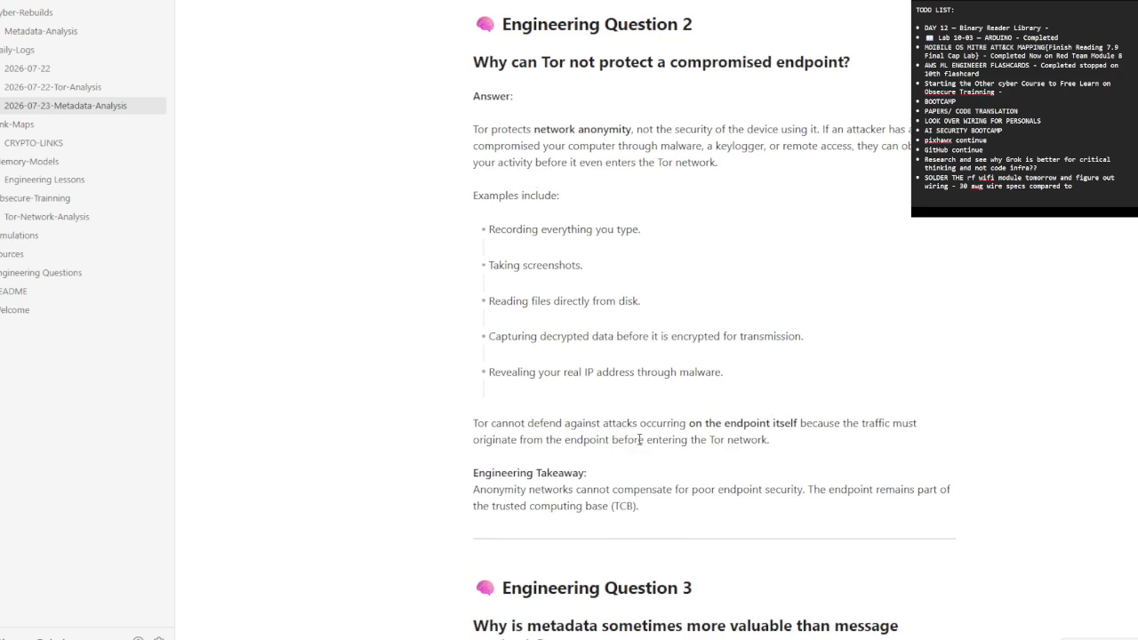
scroll(638, 439, "down", 5)
scroll(637, 439, "down", 1)
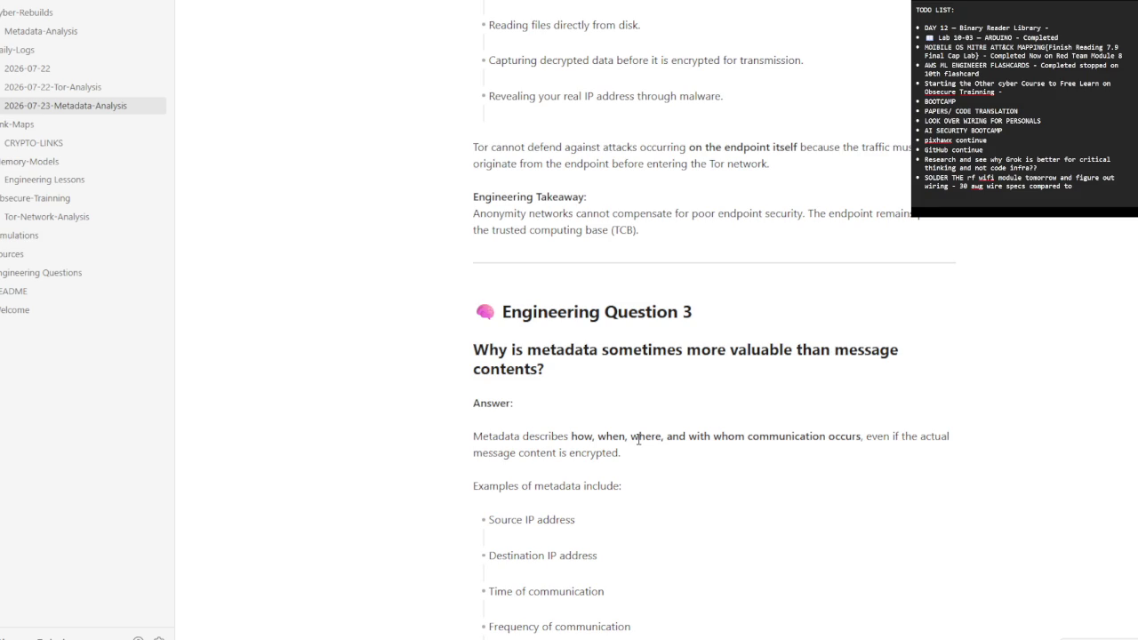
scroll(638, 439, "down", 1)
scroll(638, 439, "down", 5)
scroll(637, 454, "down", 3)
scroll(637, 454, "down", 2)
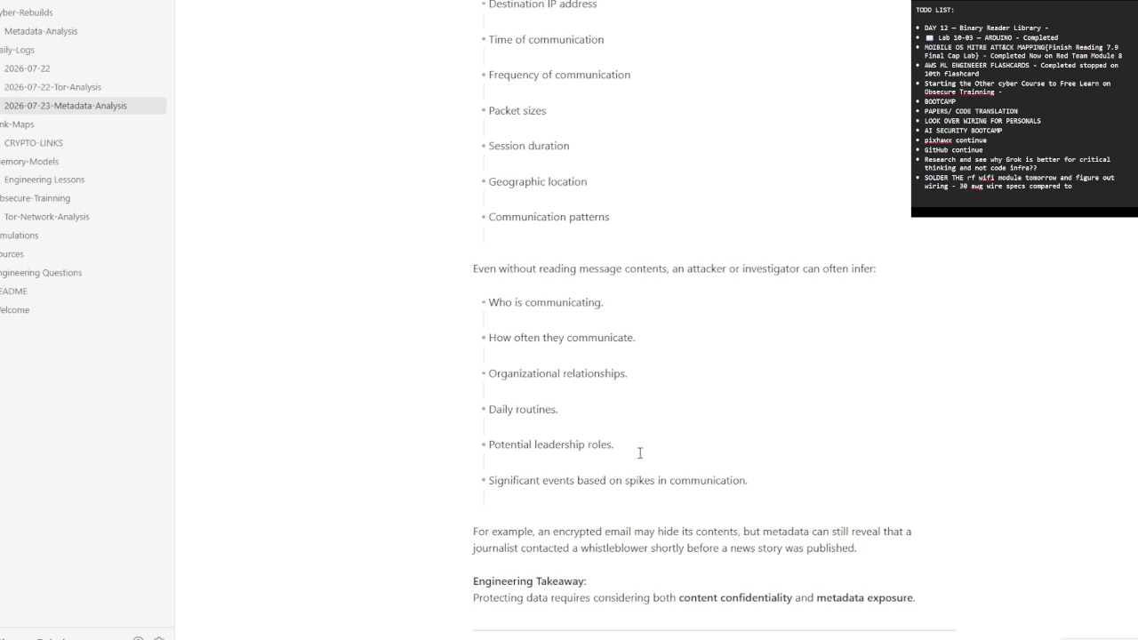
scroll(530, 368, "down", 1)
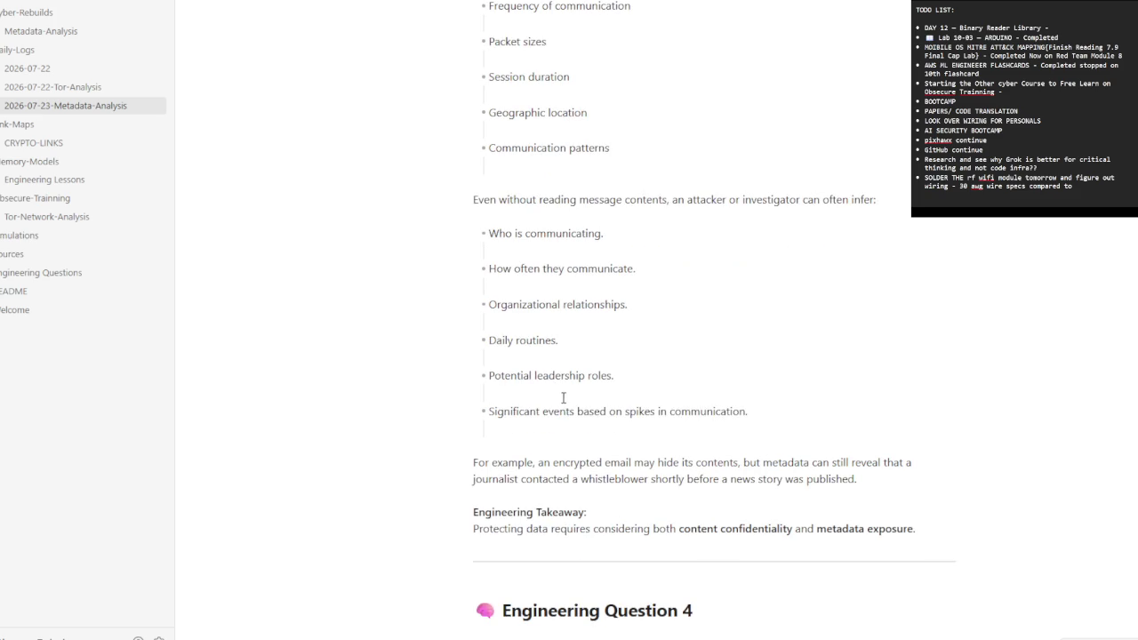
scroll(595, 431, "down", 2)
scroll(595, 430, "down", 2)
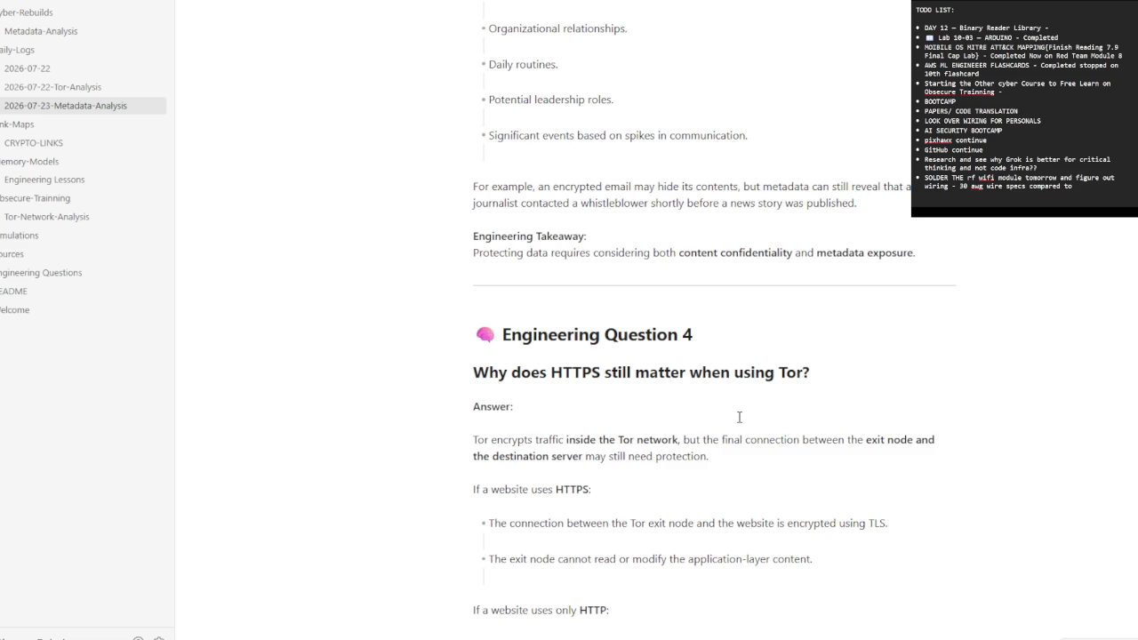
scroll(851, 498, "down", 2)
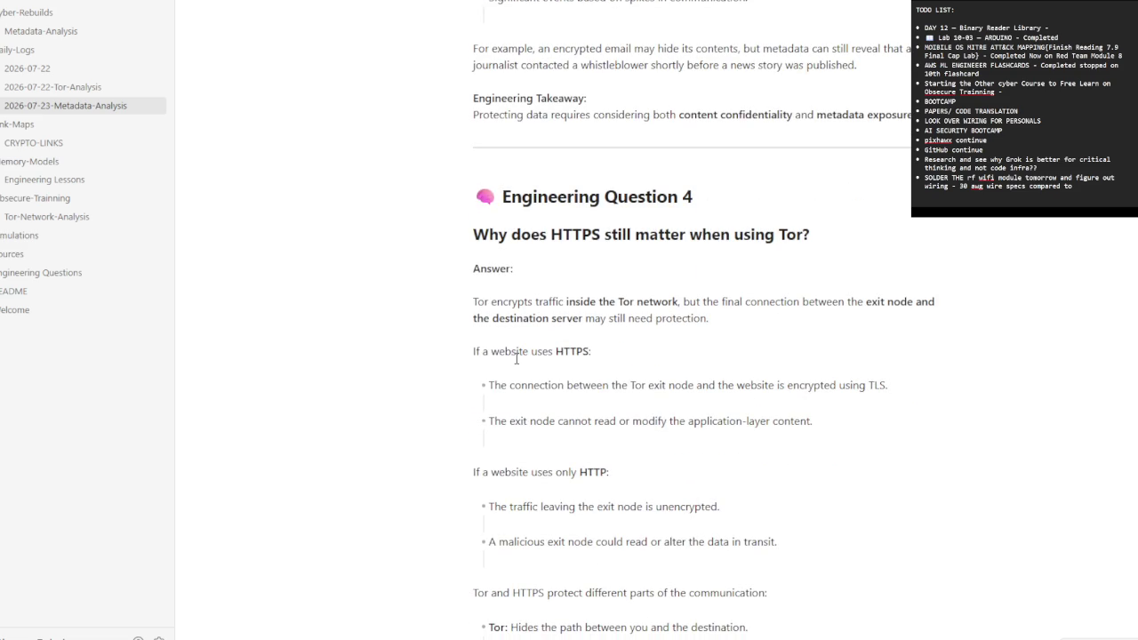
scroll(524, 382, "down", 1)
scroll(547, 432, "down", 1)
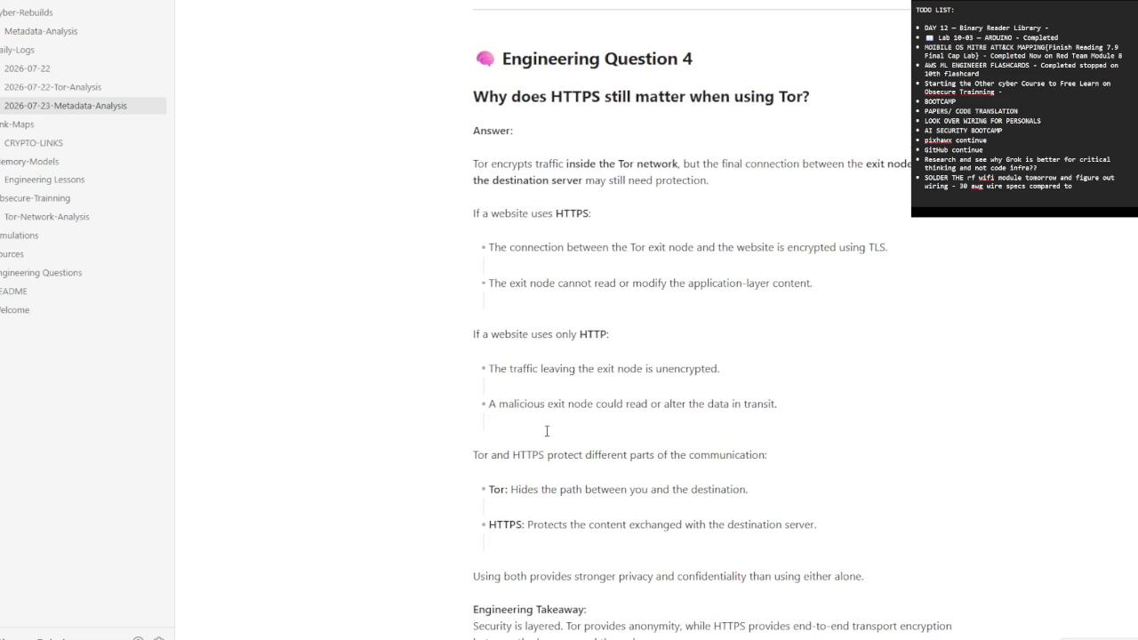
scroll(555, 431, "down", 1)
scroll(556, 432, "down", 1)
scroll(556, 431, "down", 1)
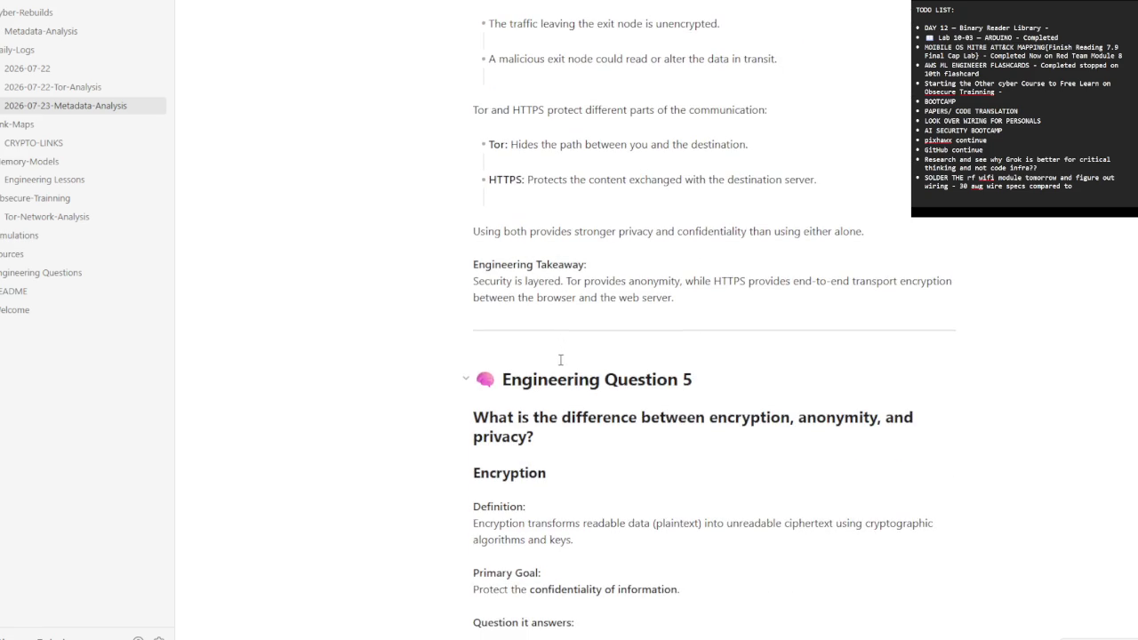
scroll(565, 363, "down", 3)
scroll(566, 363, "down", 3)
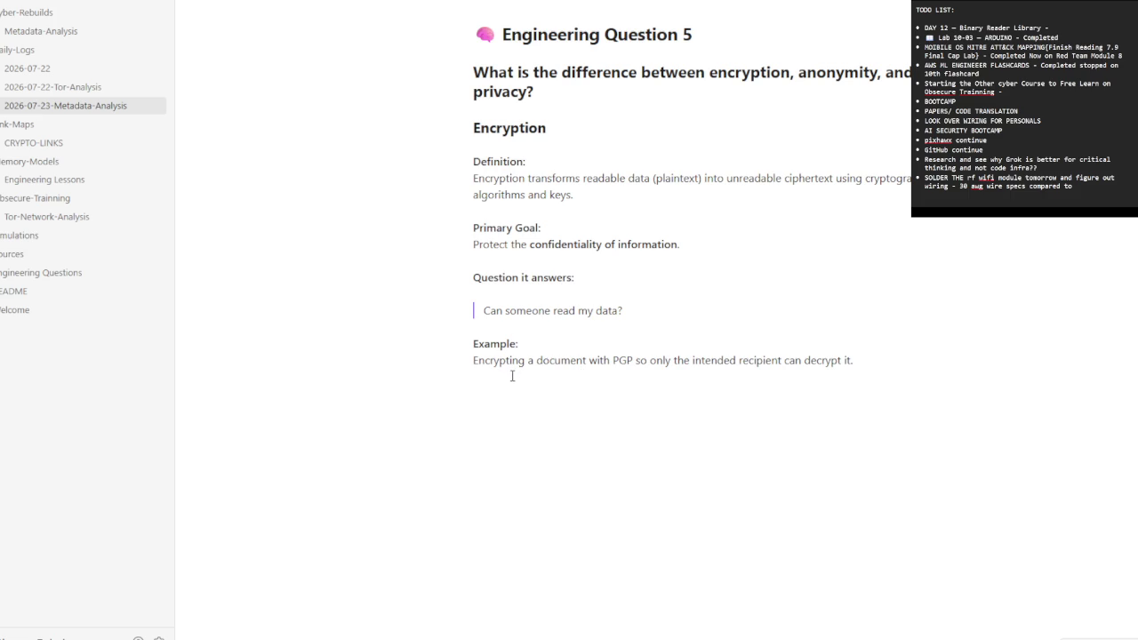
left_click(66, 144)
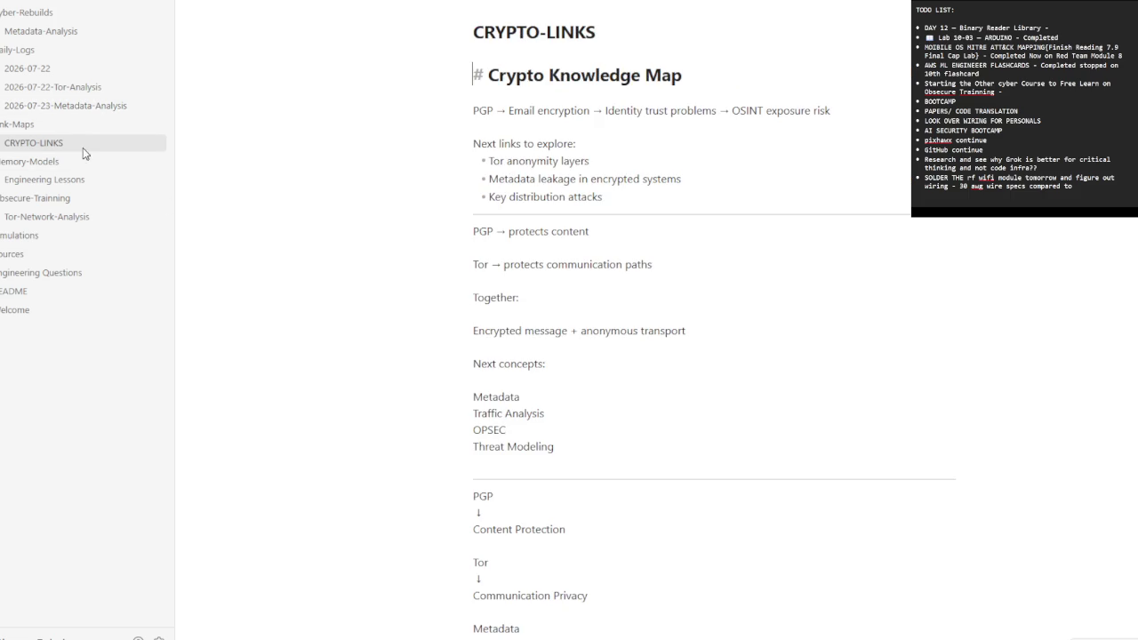
- Scan the Crypto Knowledge Map to Connected Concepts, then switch to Tor-Network-Analysis
scroll(426, 356, "down", 1)
scroll(449, 389, "down", 5)
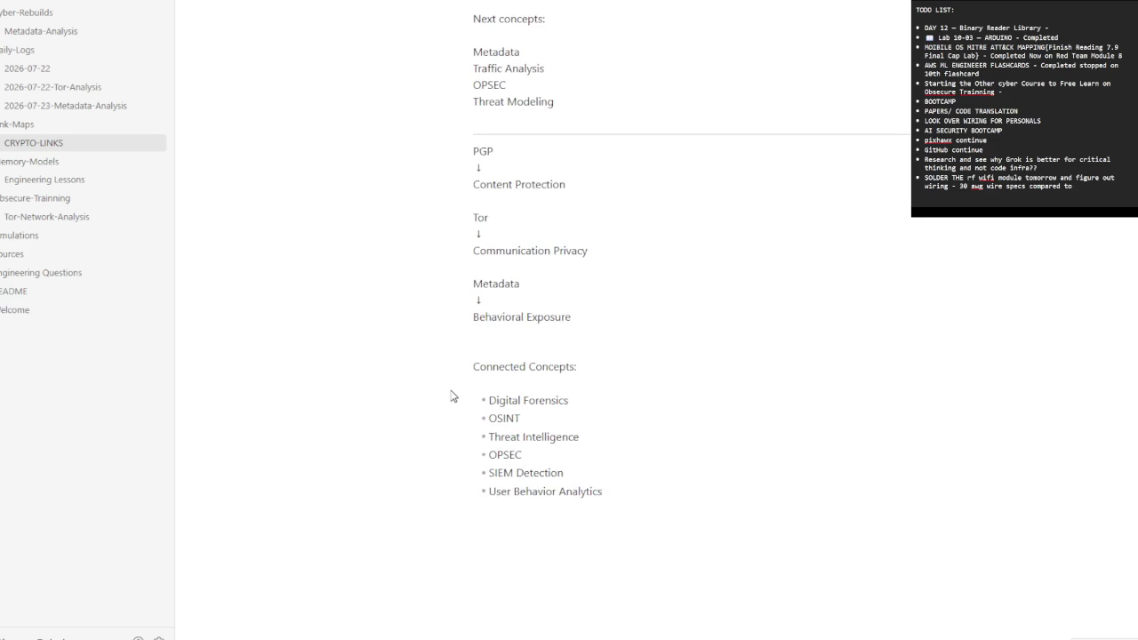
left_click(53, 221)
scroll(465, 405, "down", 3)
scroll(463, 405, "down", 5)
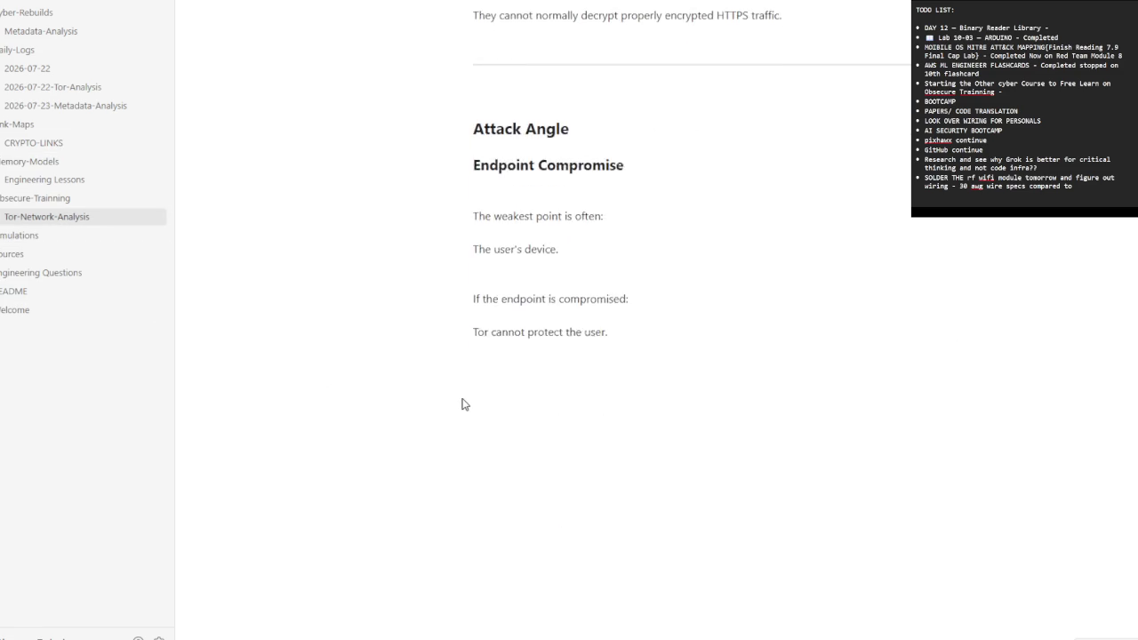
scroll(351, 337, "up", 3)
scroll(386, 356, "up", 10)
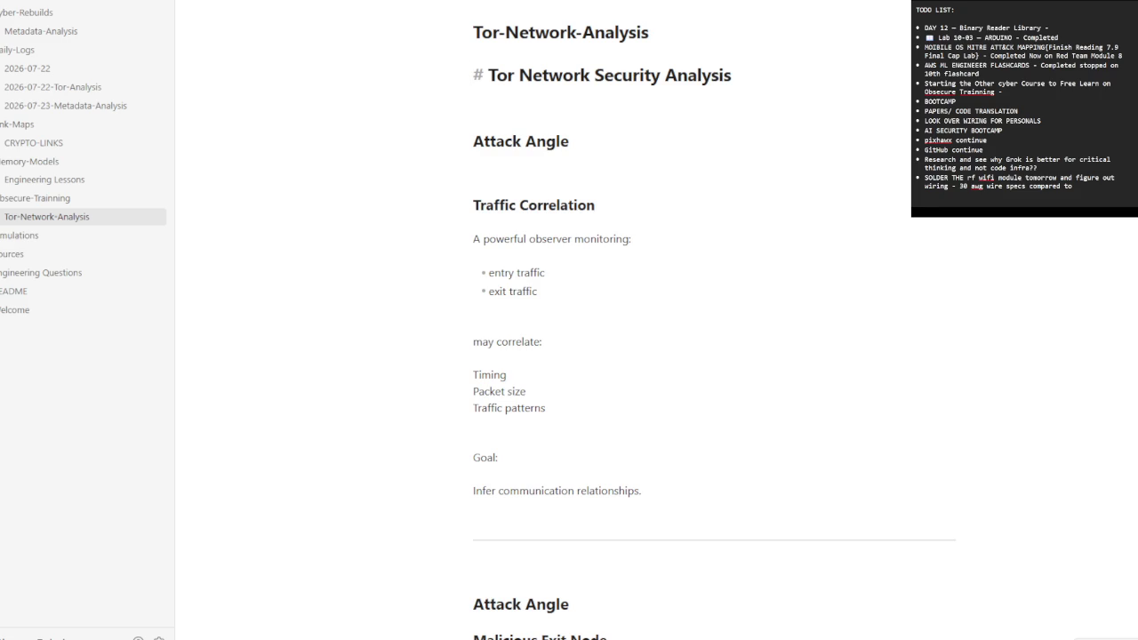
key("Down")
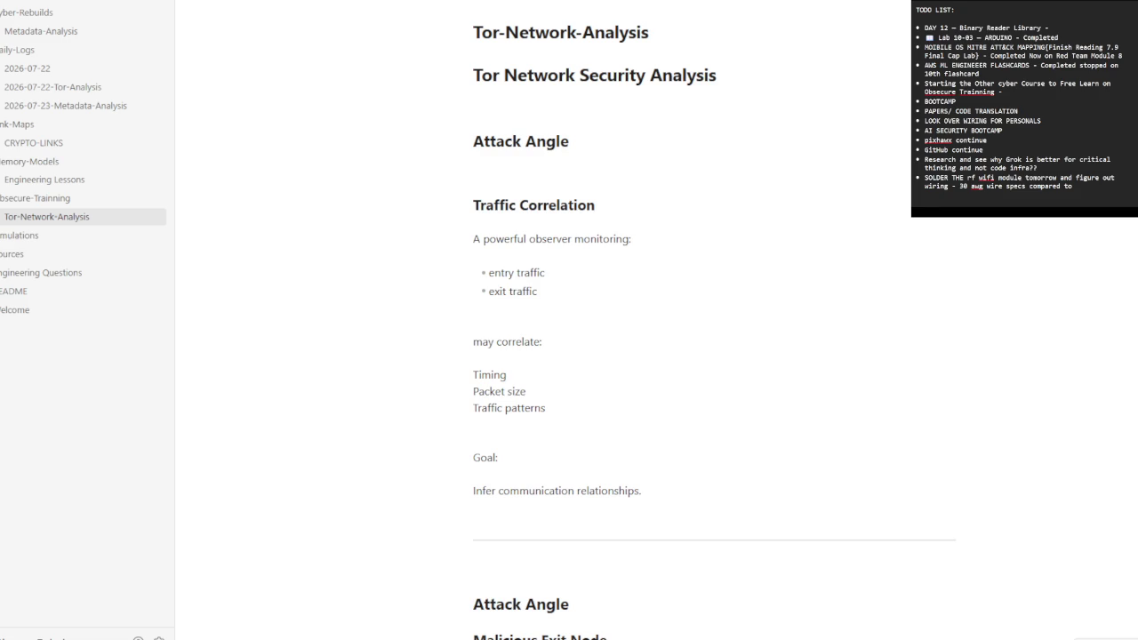
scroll(603, 353, "down", 1)
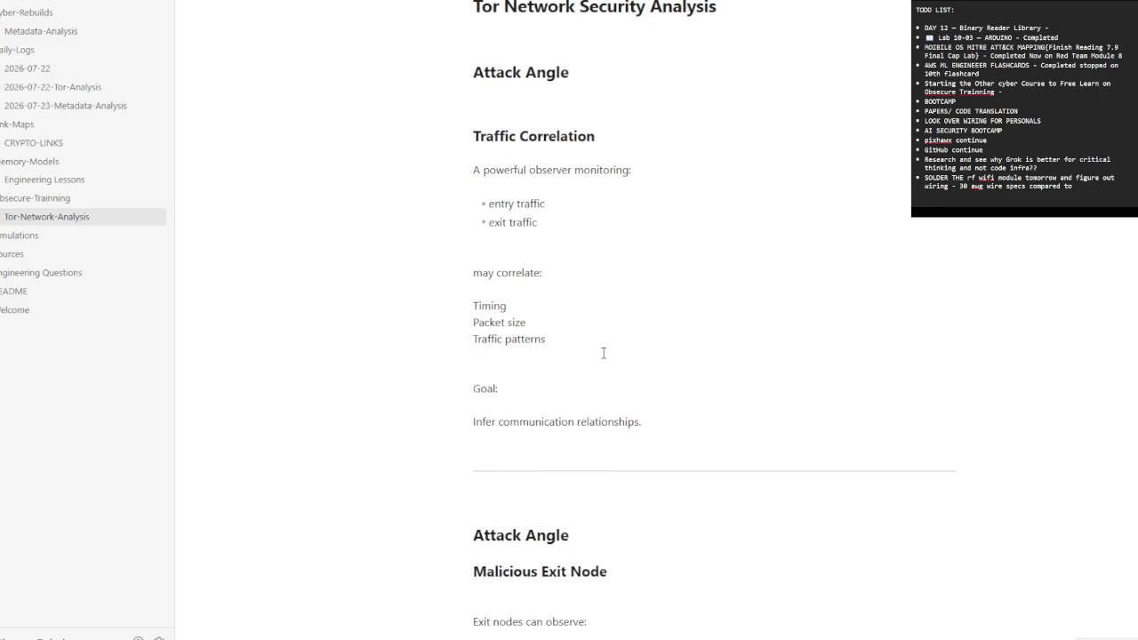
scroll(603, 353, "down", 1)
scroll(591, 396, "down", 1)
scroll(589, 394, "down", 2)
scroll(589, 395, "down", 1)
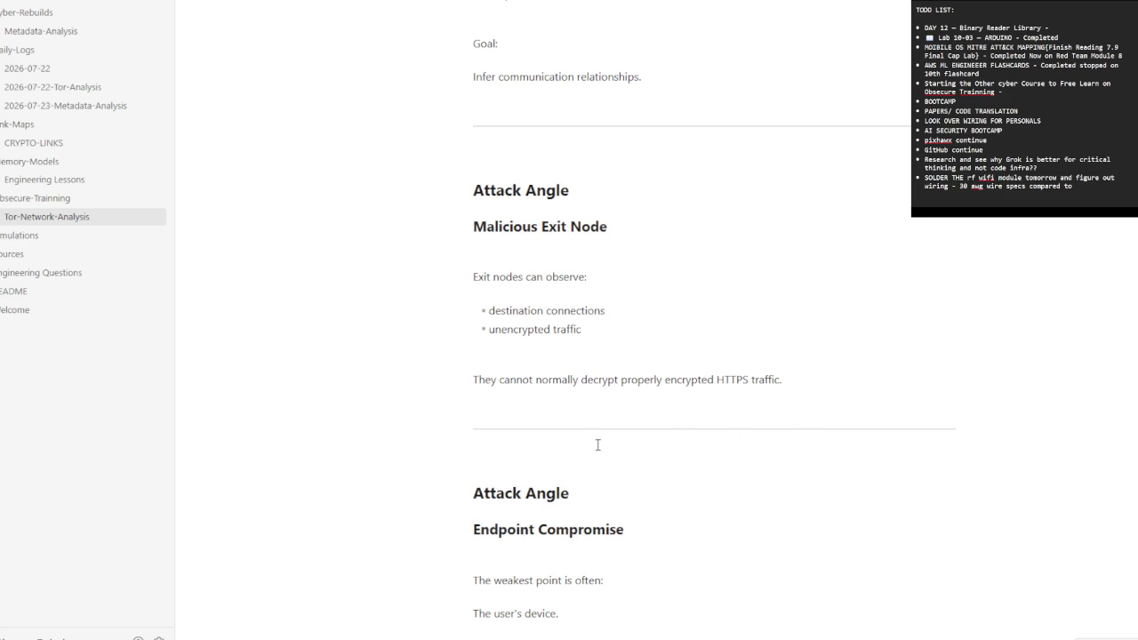
scroll(598, 444, "down", 3)
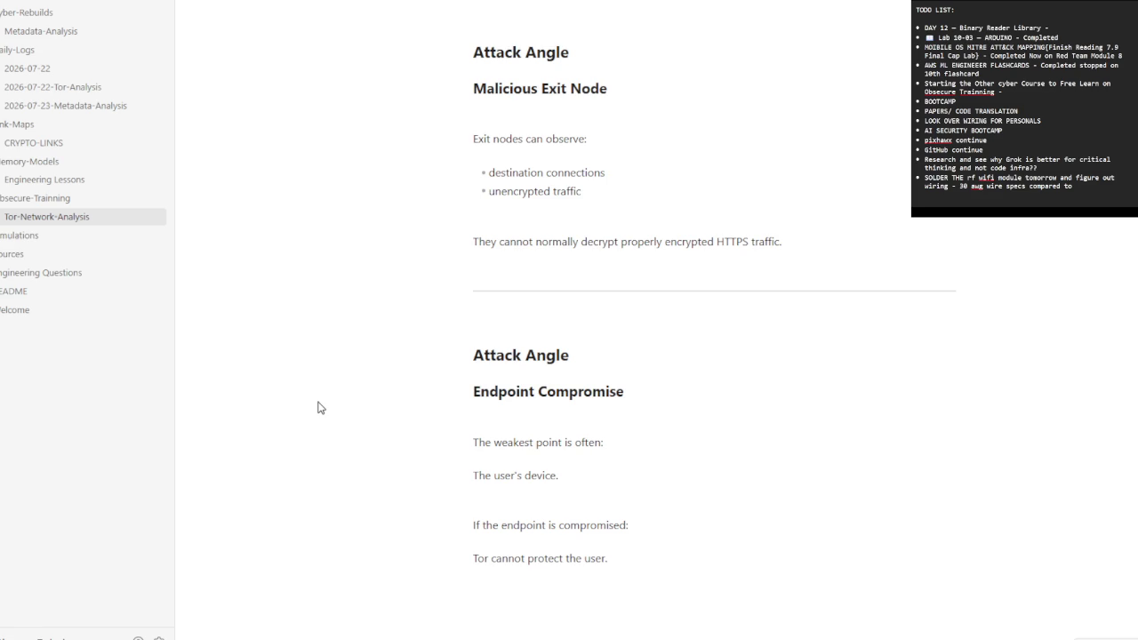
- Look at Engineering Lessons, then scroll through the 2026-07-23-Metadata-Analysis note
left_click(98, 182)
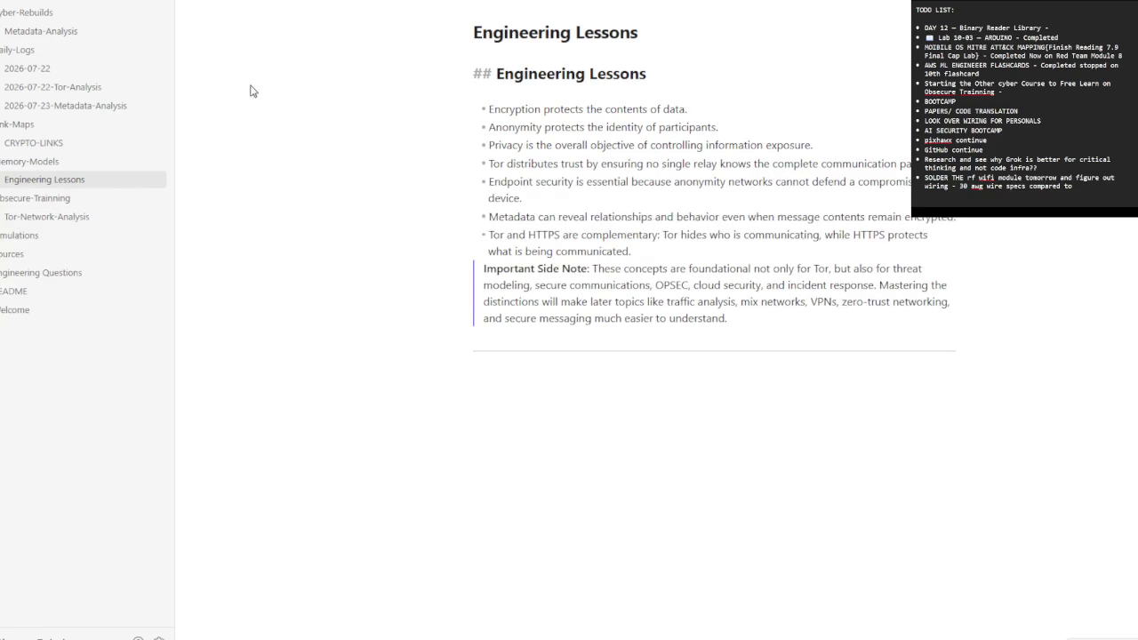
left_click(71, 106)
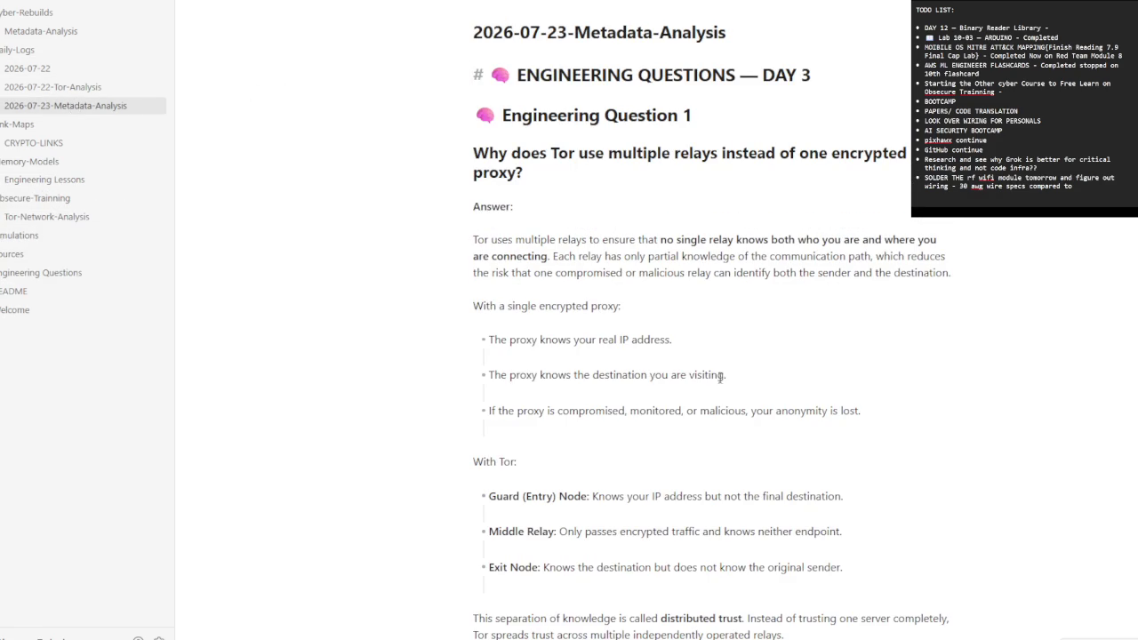
scroll(737, 363, "down", 5)
scroll(737, 364, "down", 3)
scroll(740, 363, "down", 6)
scroll(743, 364, "down", 4)
scroll(718, 381, "down", 5)
scroll(718, 382, "down", 5)
scroll(721, 394, "down", 3)
scroll(722, 397, "down", 6)
scroll(724, 399, "down", 2)
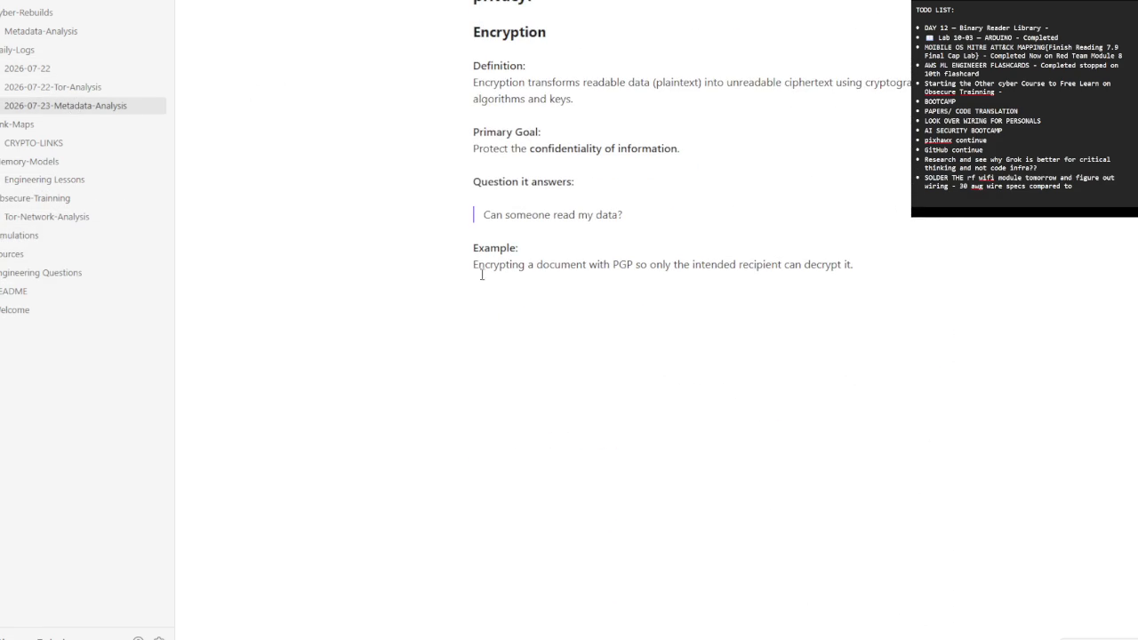
- View the CRYPTO-LINKS note, then read down through the Metadata-Analysis note
left_click(32, 143)
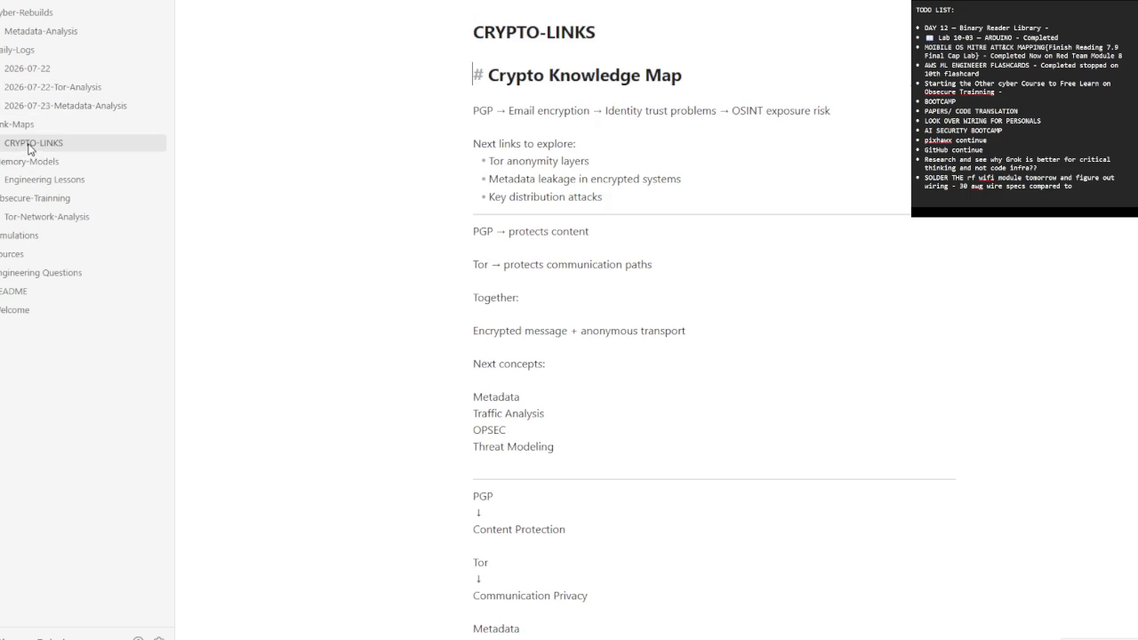
left_click(47, 36)
scroll(759, 375, "down", 3)
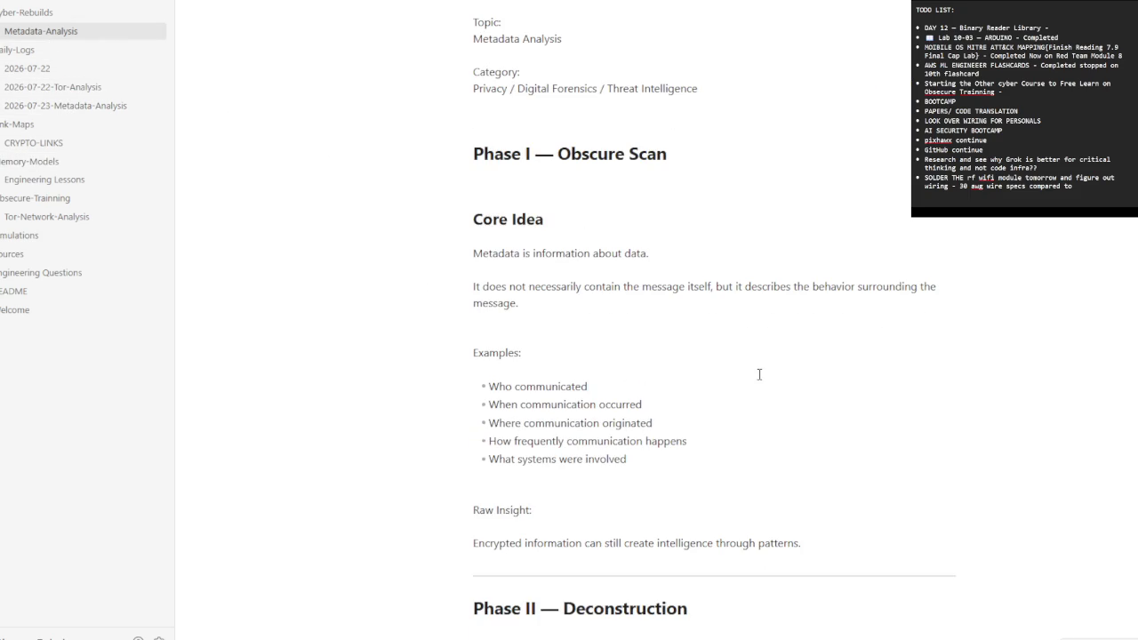
scroll(759, 374, "down", 2)
scroll(760, 375, "down", 2)
scroll(759, 375, "down", 3)
scroll(759, 374, "down", 2)
scroll(759, 374, "down", 5)
scroll(762, 381, "down", 5)
scroll(762, 381, "down", 5)
scroll(764, 384, "down", 5)
scroll(769, 391, "down", 5)
scroll(770, 406, "down", 5)
scroll(772, 418, "down", 5)
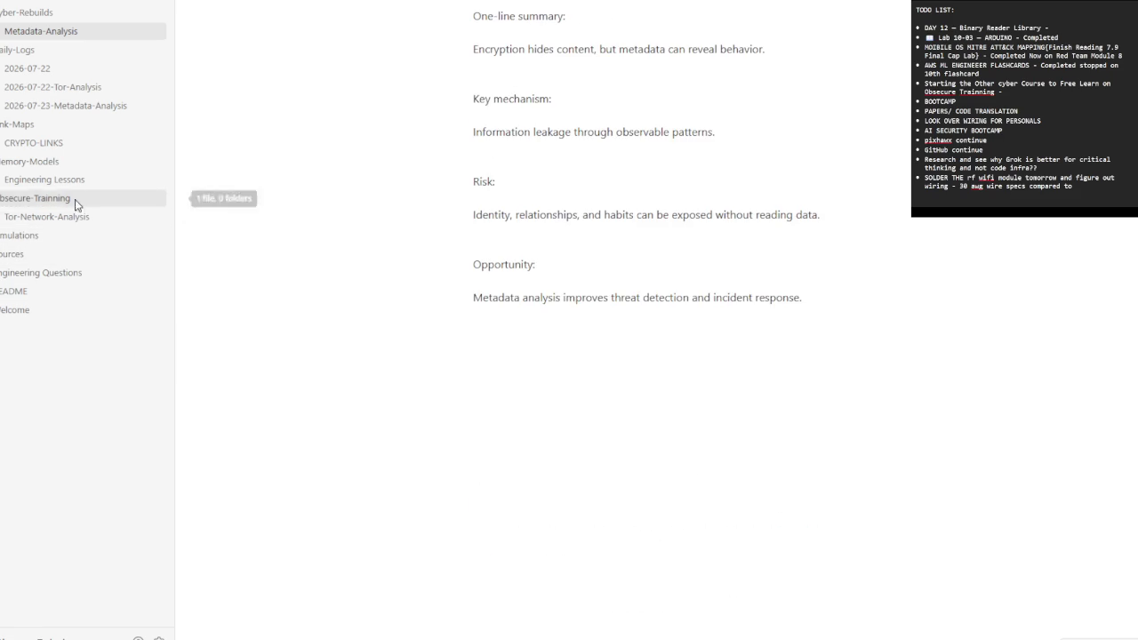
- Return to 2026-07-23-Metadata-Analysis and scroll down to its Encryption answer with the PGP example
left_click(67, 103)
scroll(583, 416, "down", 5)
scroll(584, 399, "down", 5)
scroll(592, 445, "down", 5)
scroll(597, 483, "down", 5)
scroll(598, 414, "down", 5)
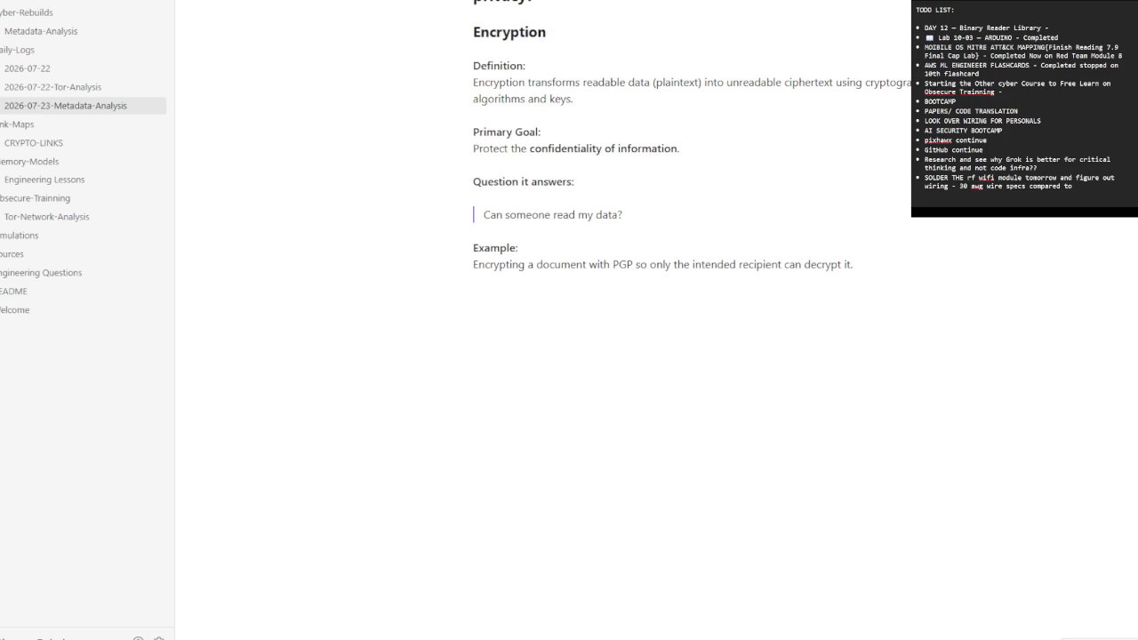
left_click(35, 637)
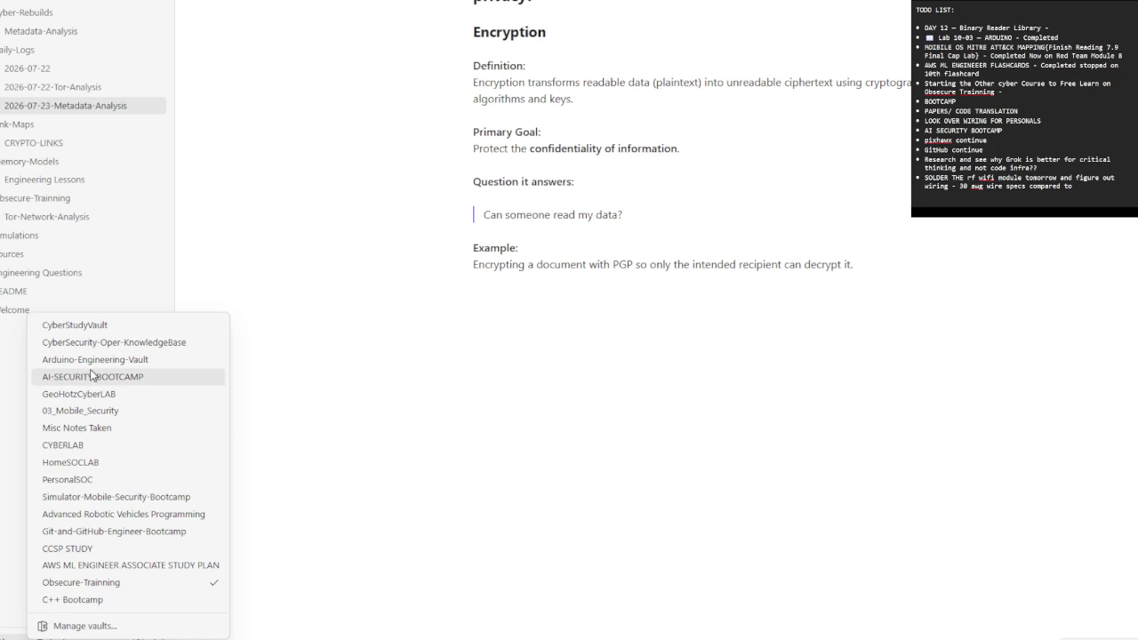
- Switch to the CyberSecurity-Oper-KnowledgeBase vault, landing in the Lab-011-PGP-Key-Management note
left_click(116, 342)
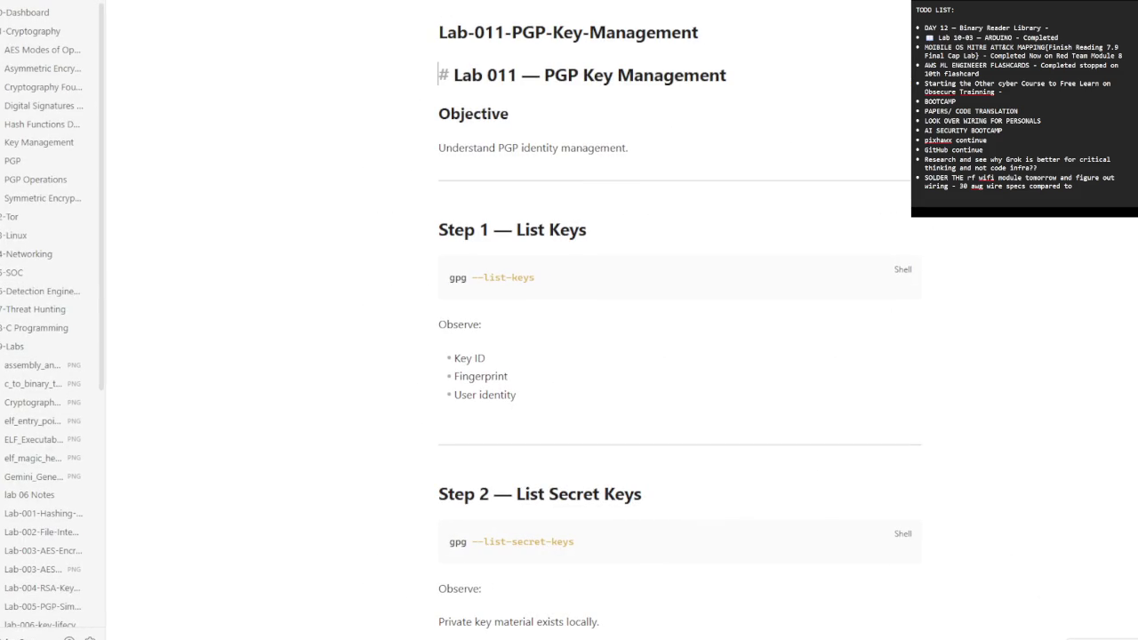
key("Down")
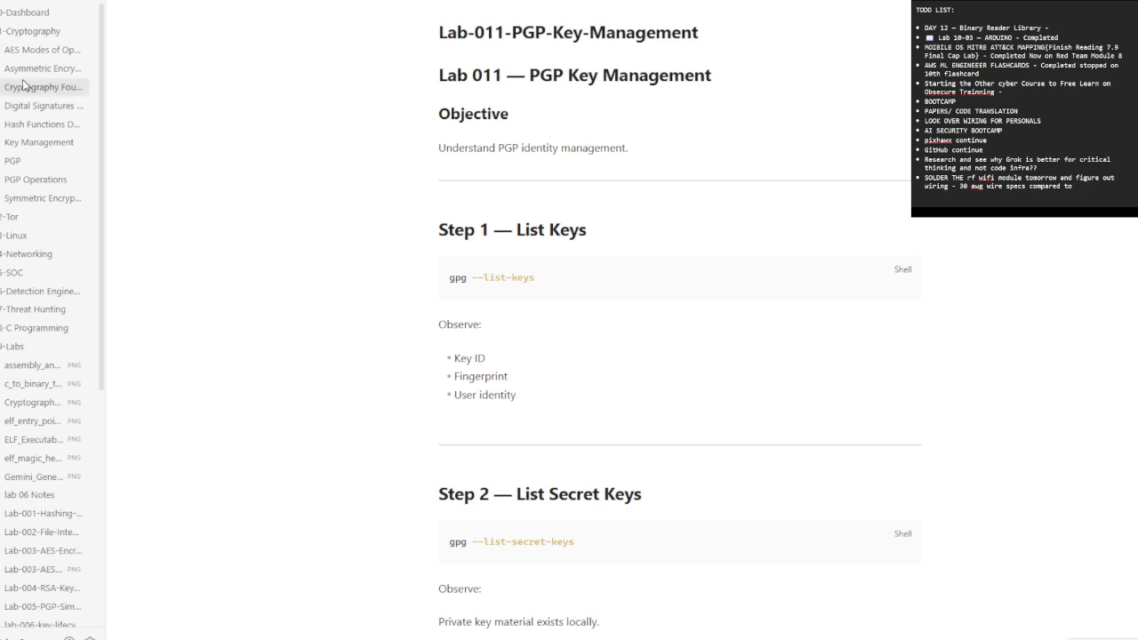
- Bring up the context menu for the Cryptography folder in the file explorer
right_click(45, 37)
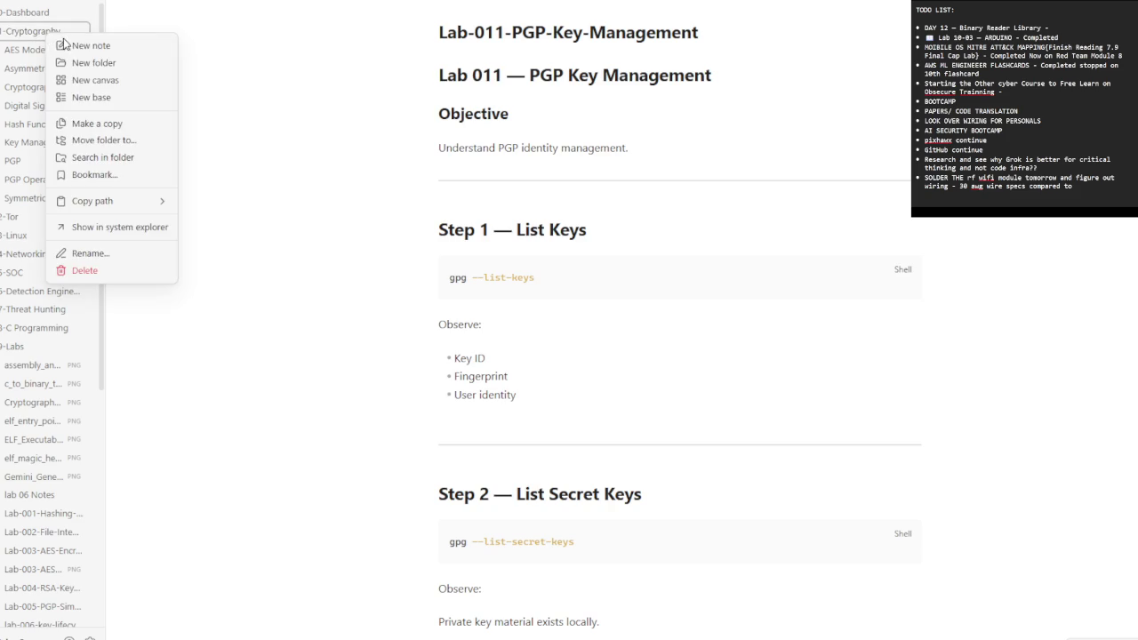
- Create a new note in Cryptography titled 'Advanced PGP Operations'
left_click(77, 45)
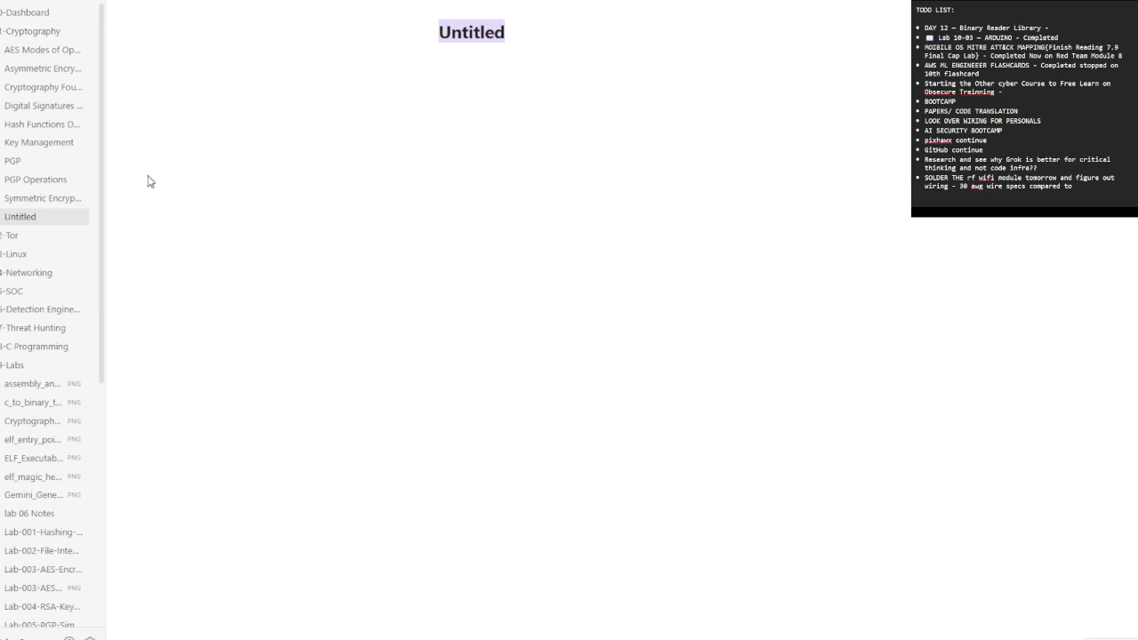
right_click(454, 33)
left_click(480, 89)
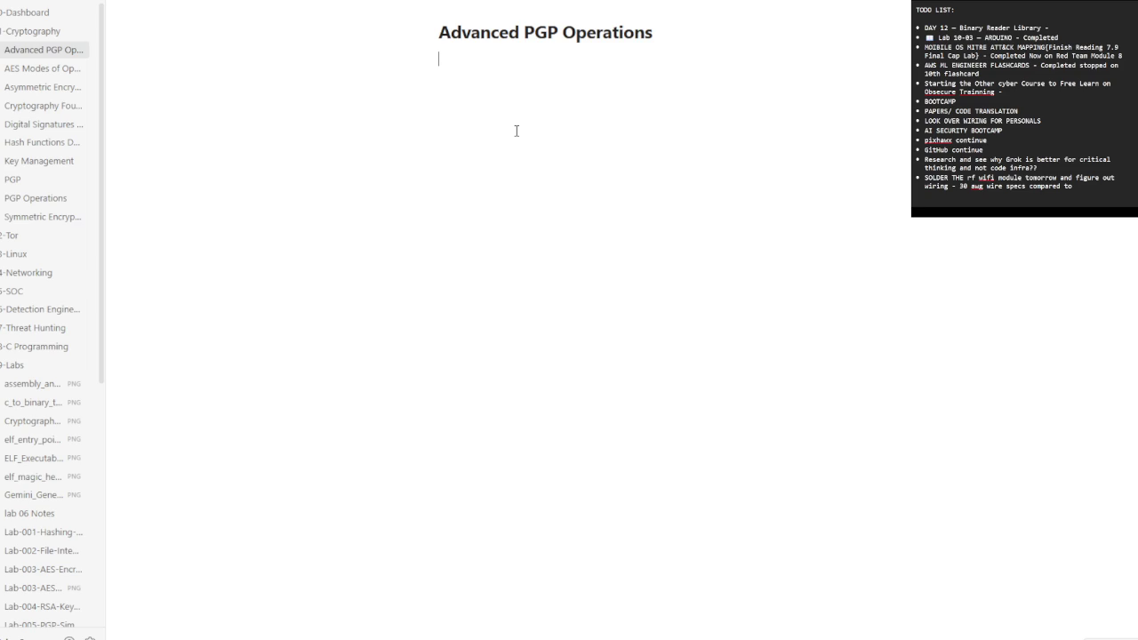
- Paste the Related list of note links, then the full PGP notes below them
key("ctrl+v")
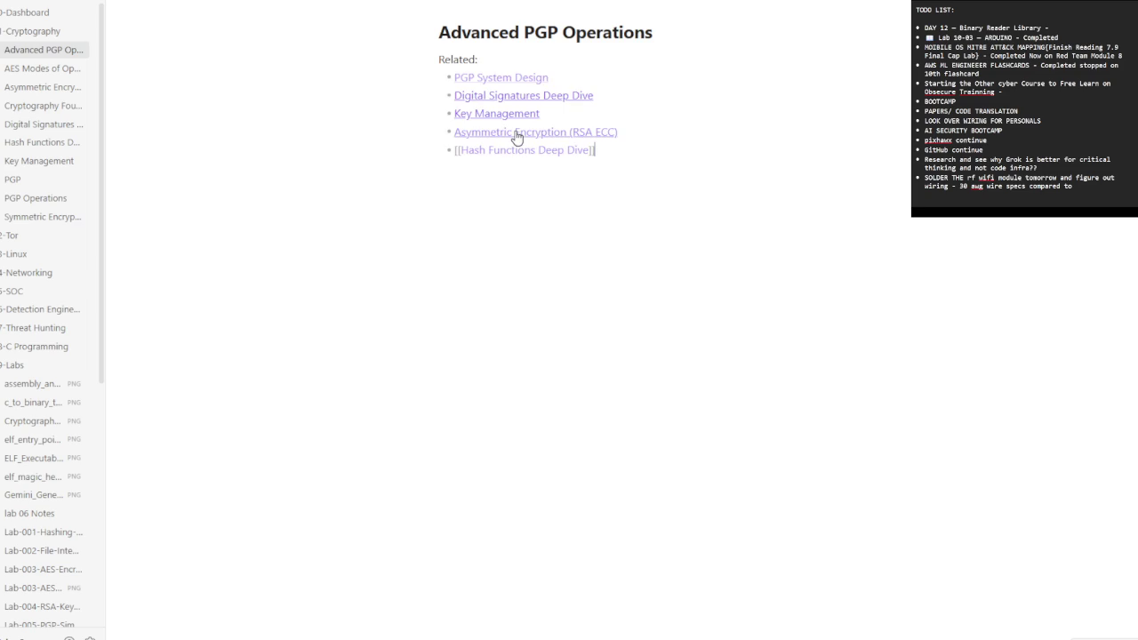
key("Return")
key("ctrl+v")
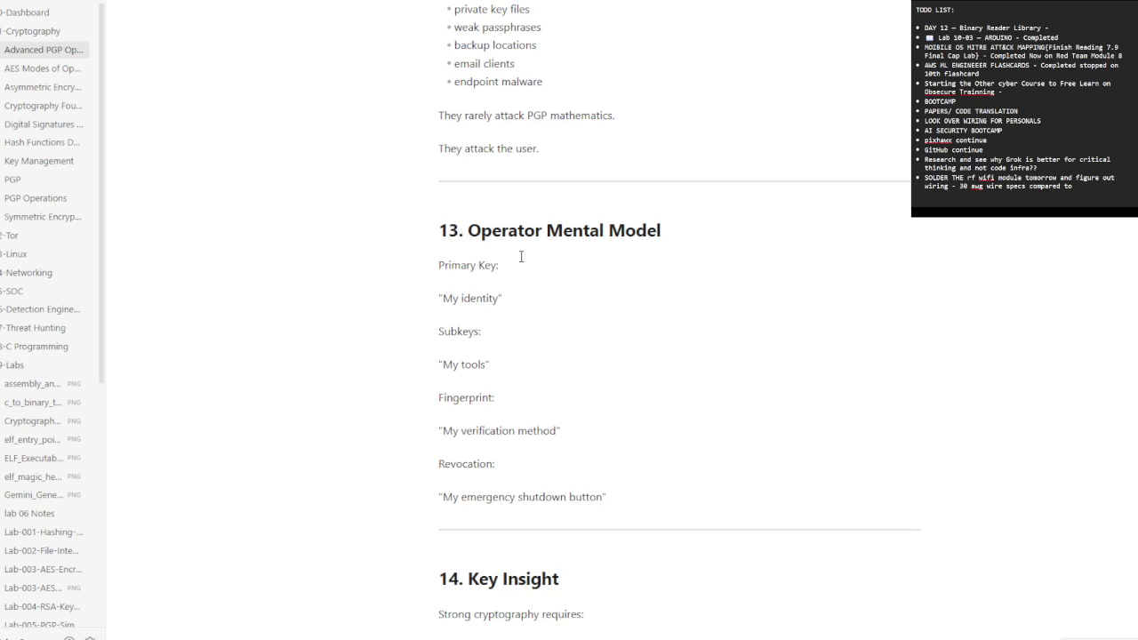
- Add a --- divider line after the Hash Functions Deep Dive link
scroll(522, 256, "up", 1)
scroll(521, 256, "up", 5)
scroll(521, 256, "up", 5)
scroll(521, 256, "up", 5)
scroll(521, 256, "up", 5)
scroll(521, 256, "up", 5)
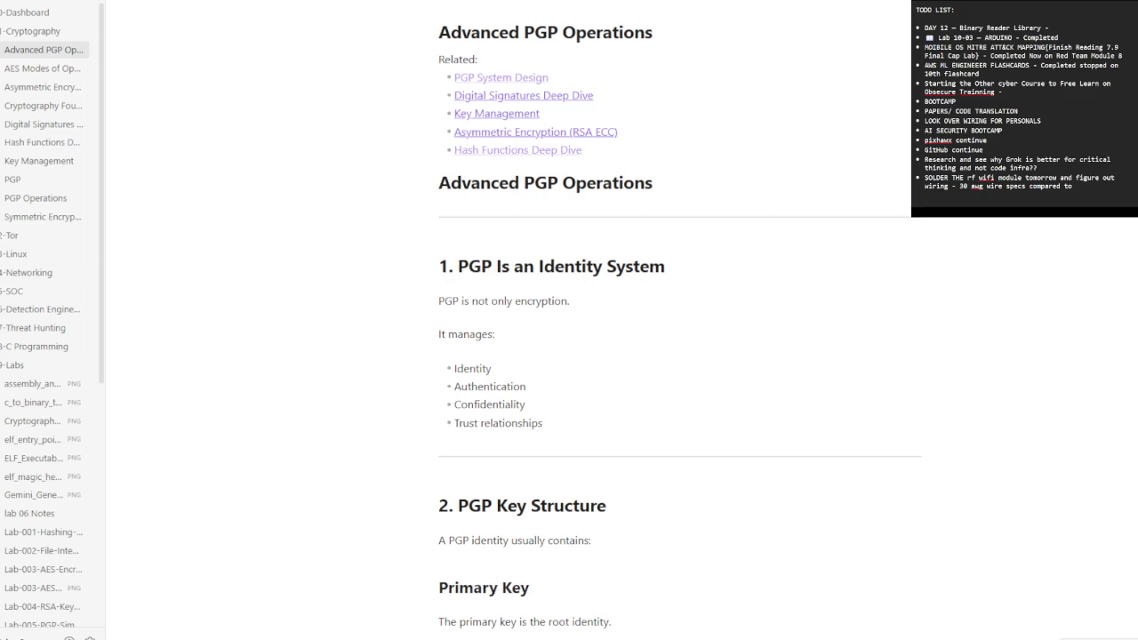
mouse_move(545, 182)
left_click(621, 151)
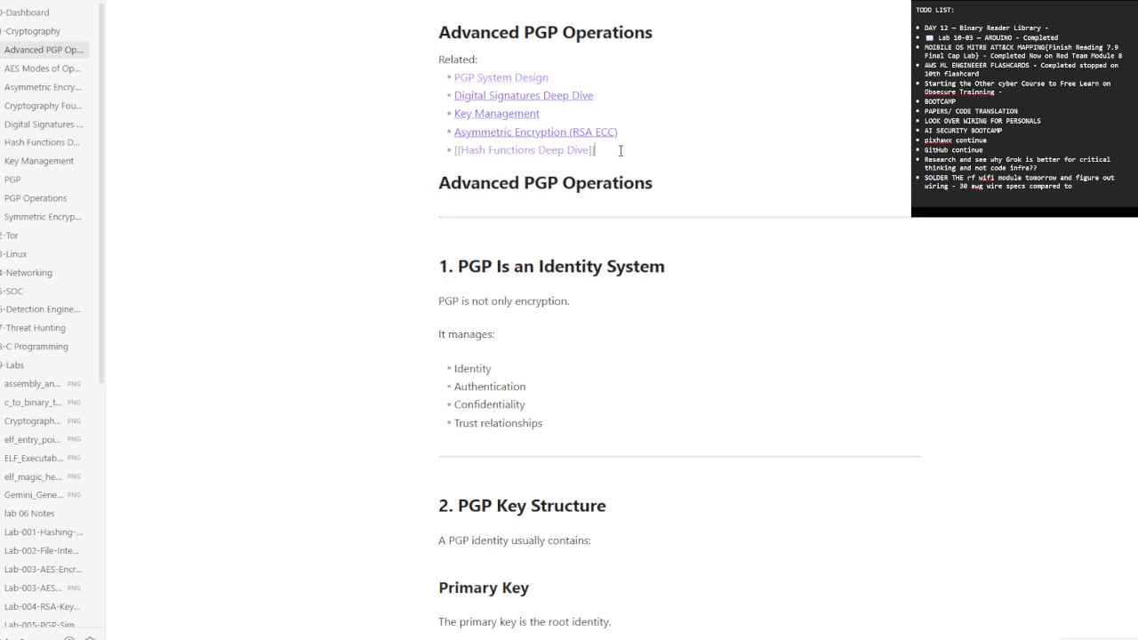
key("Return")
type("---")
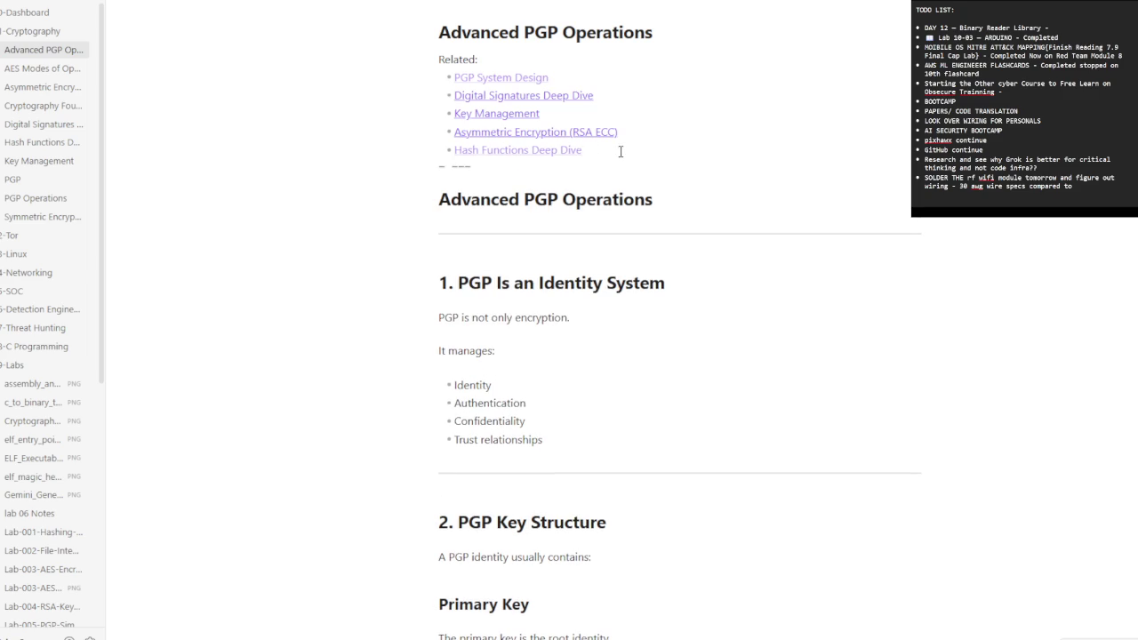
key("BackSpace")
key("Return")
left_click(621, 153)
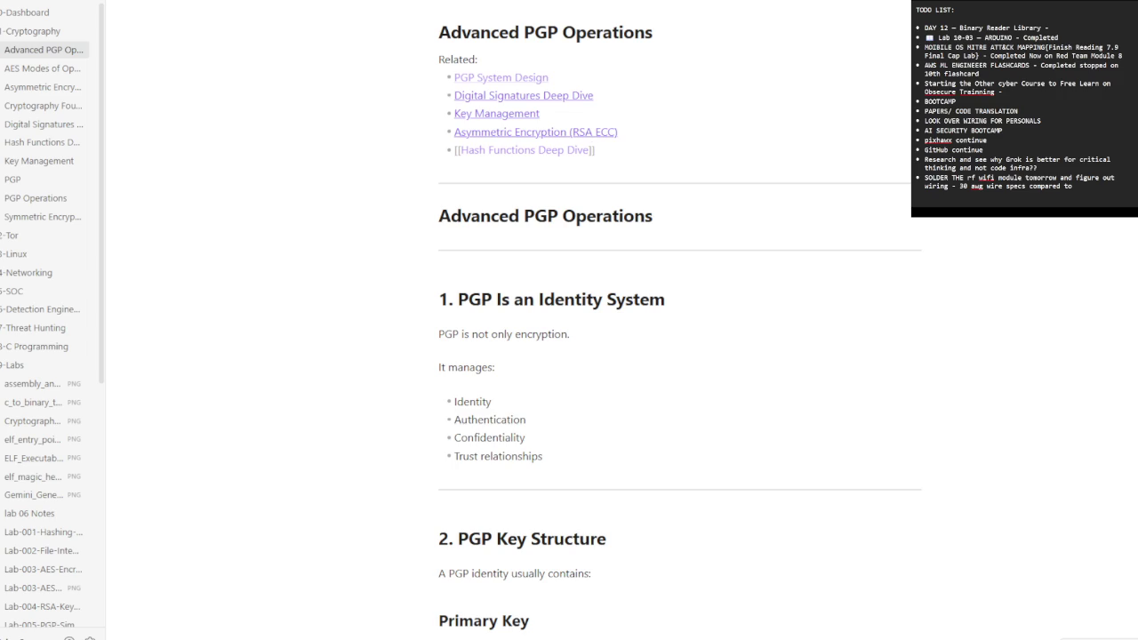
- Complete the [[Hash Functions Deep Dive]] link so all five Related links render
key("Down")
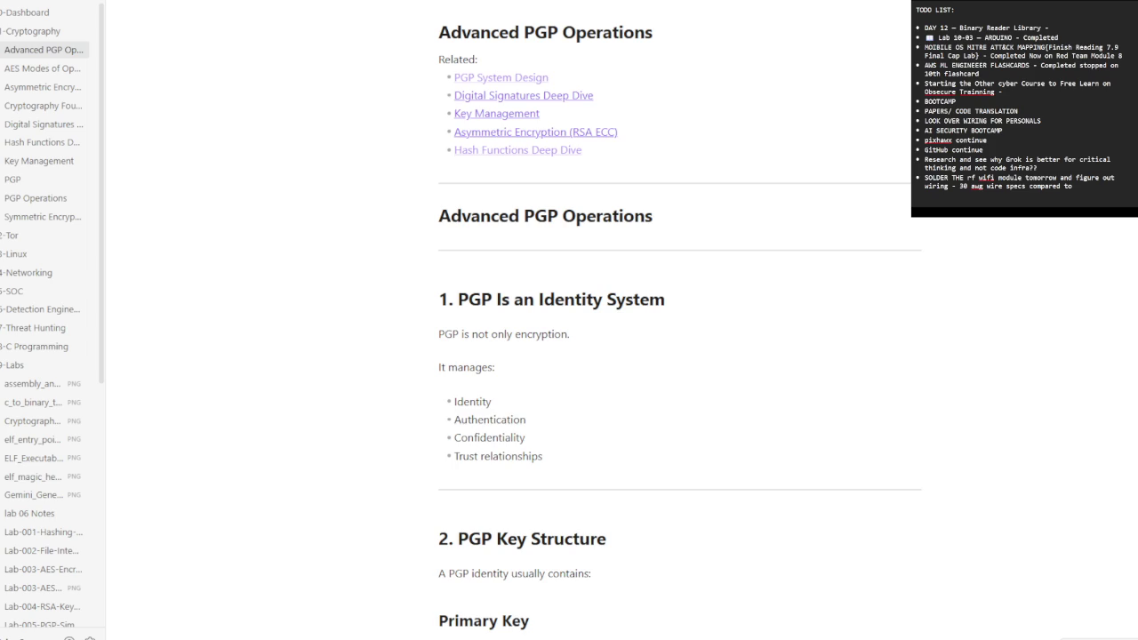
- Create a new note in the 9-Labs folder named 'Lab-011-PGP-Key-Management'
right_click(13, 364)
left_click(74, 382)
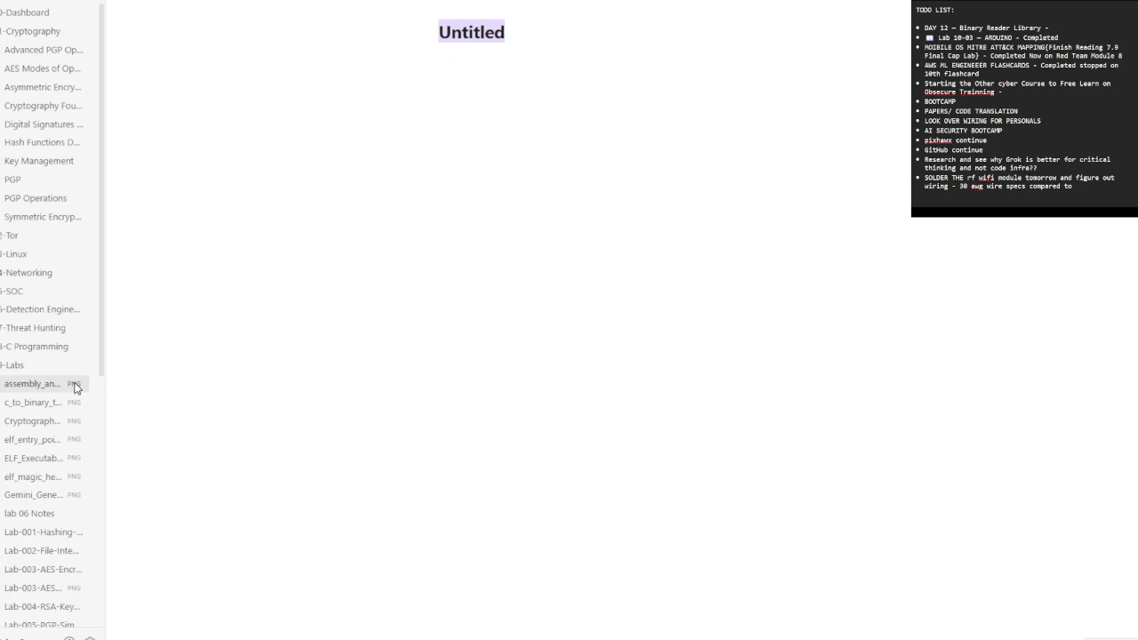
type("Lab-011-PGP-Key-Management")
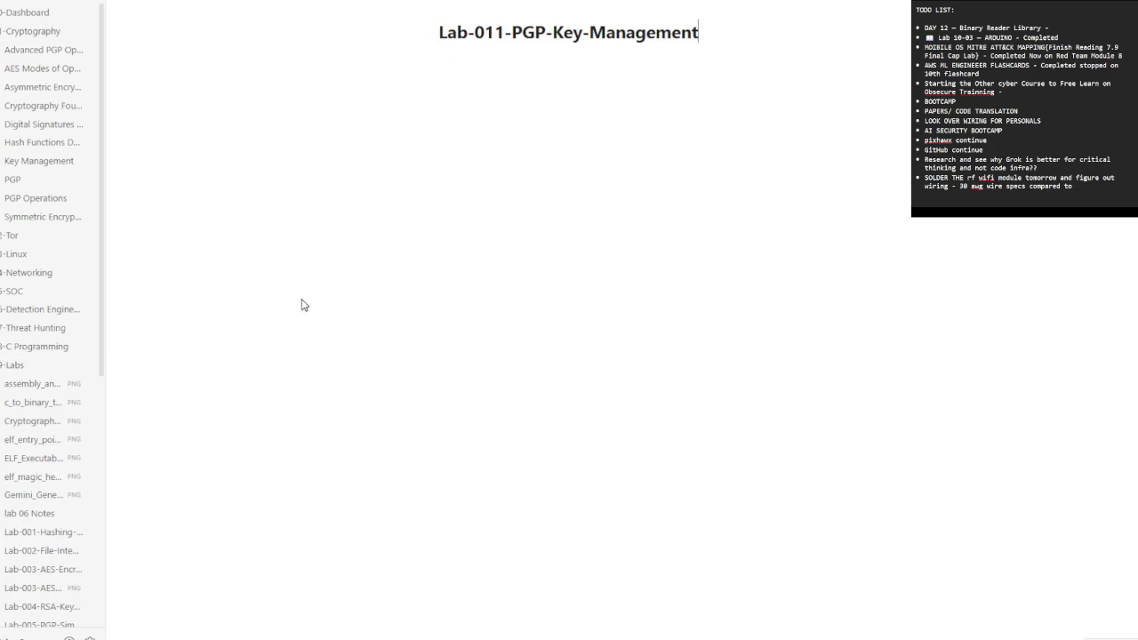
- Open Lab-011-PGP-Key-Management and add a --- divider after its Observation list
scroll(62, 516, "down", 3)
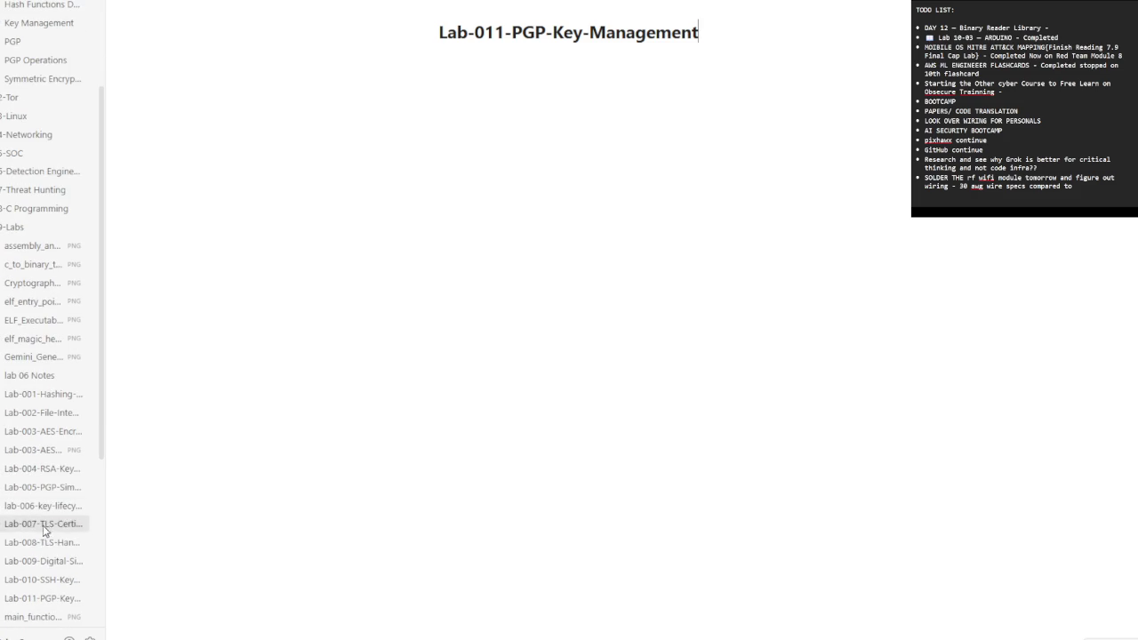
left_click(48, 561)
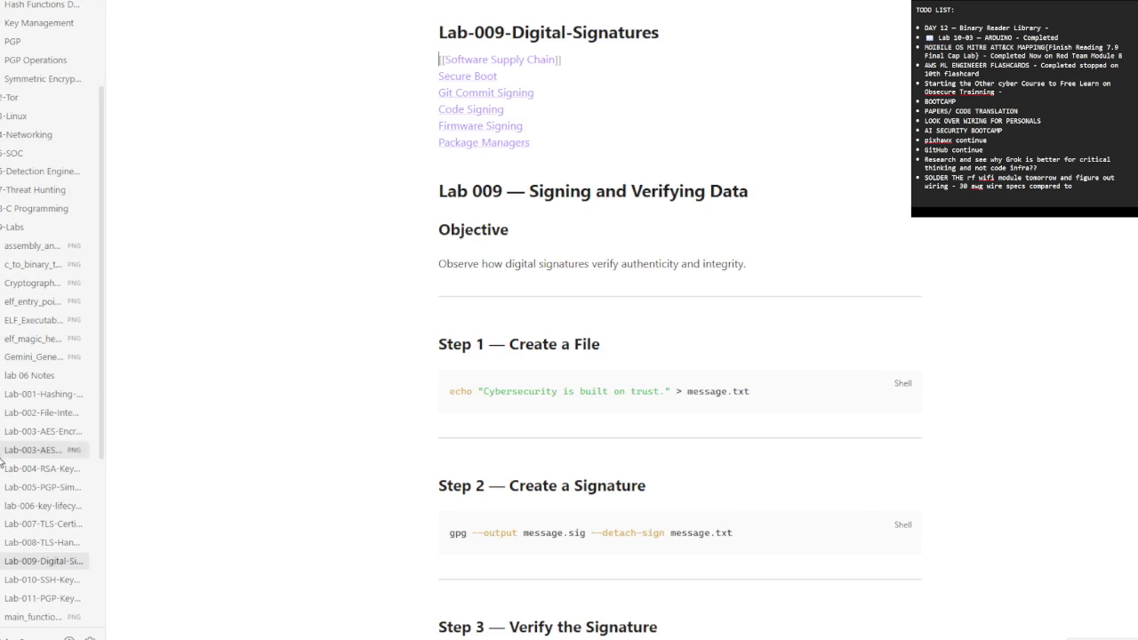
left_click(40, 599)
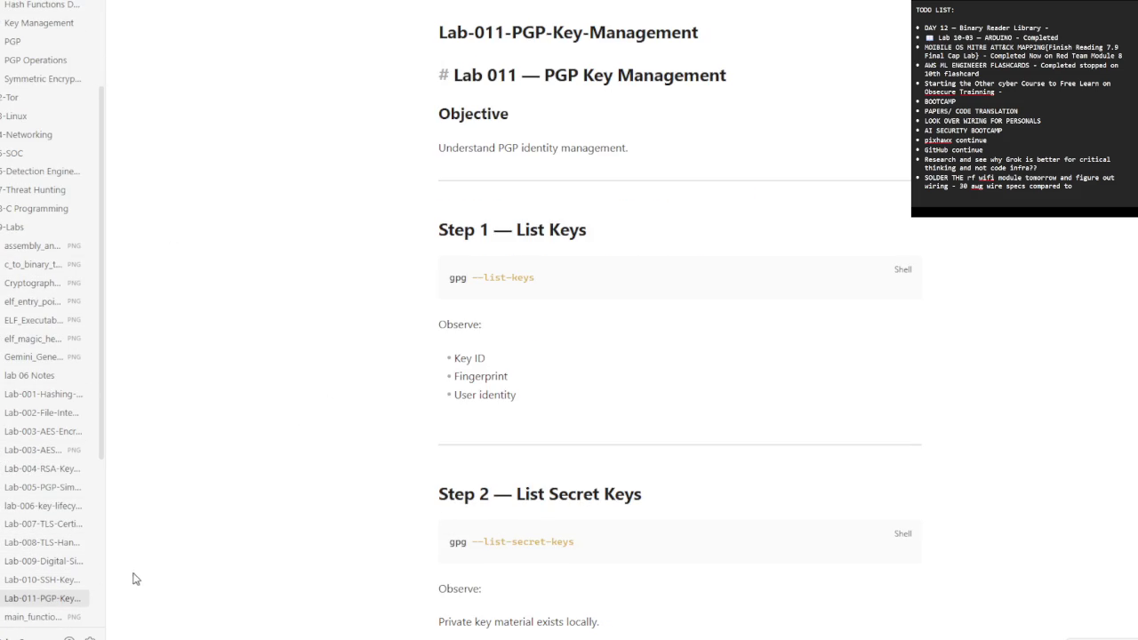
scroll(355, 458, "down", 5)
scroll(415, 462, "down", 5)
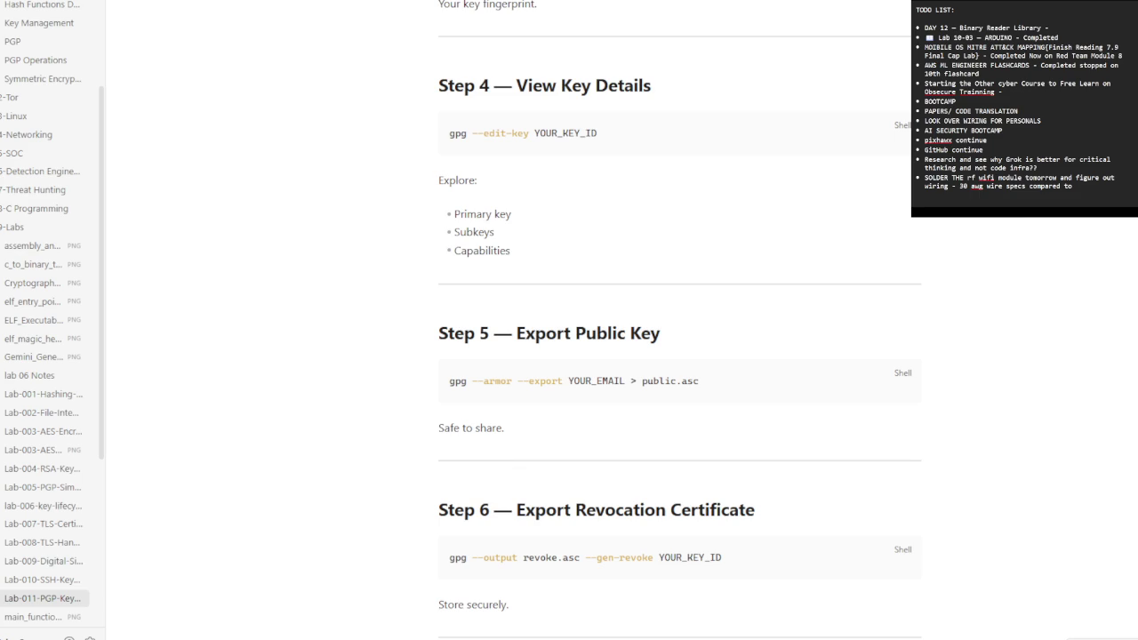
scroll(812, 305, "down", 5)
left_click(587, 279)
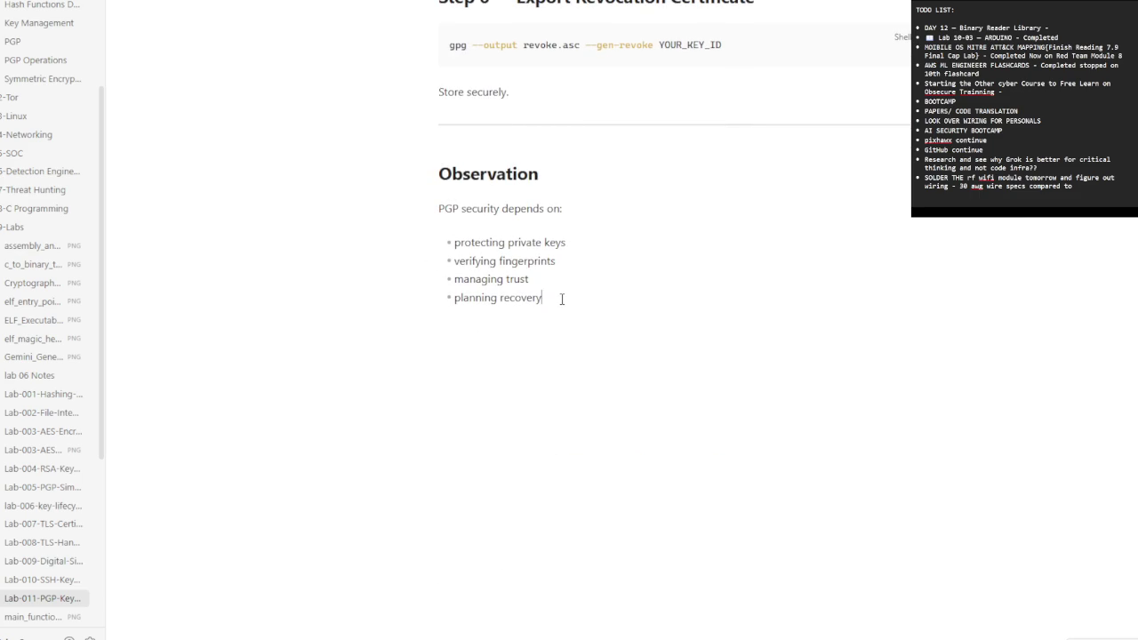
type("---")
key("Return")
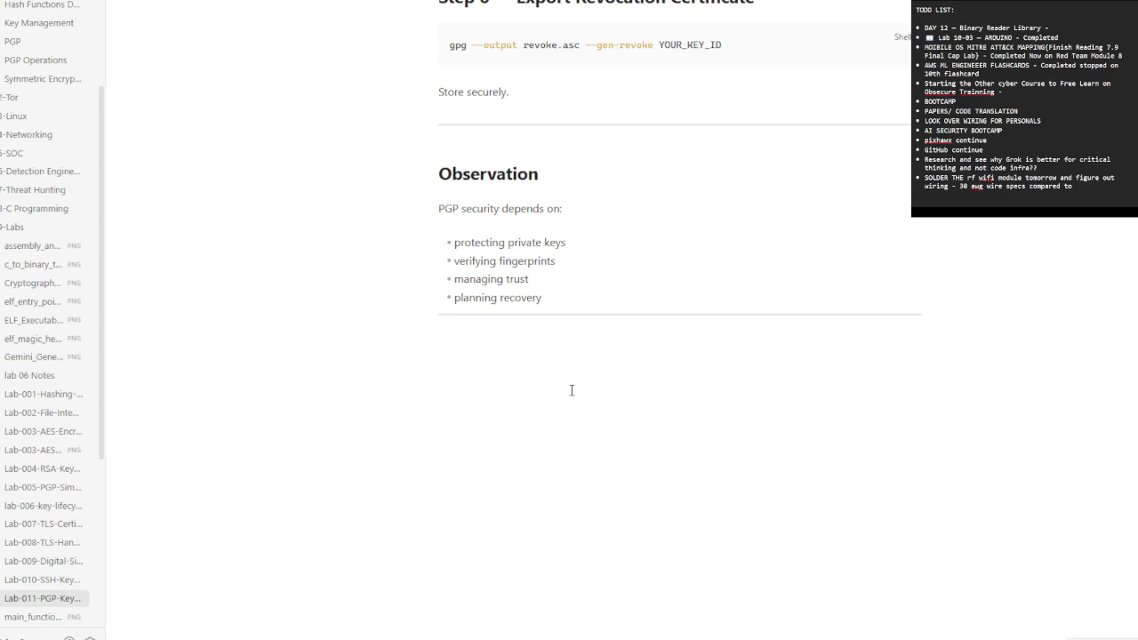
scroll(572, 390, "up", 4)
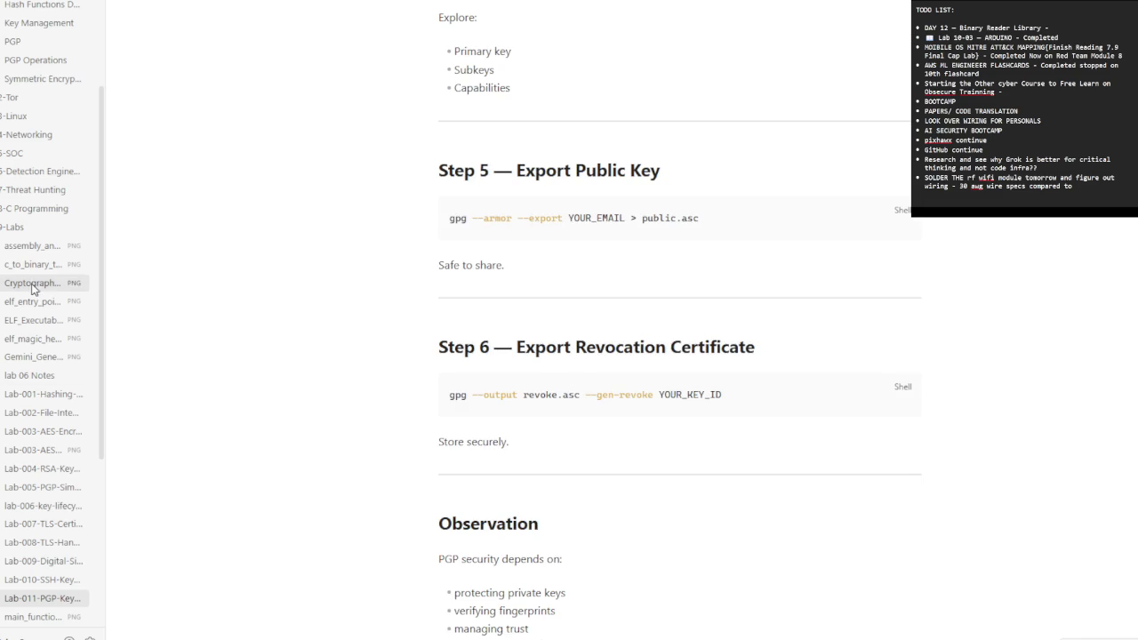